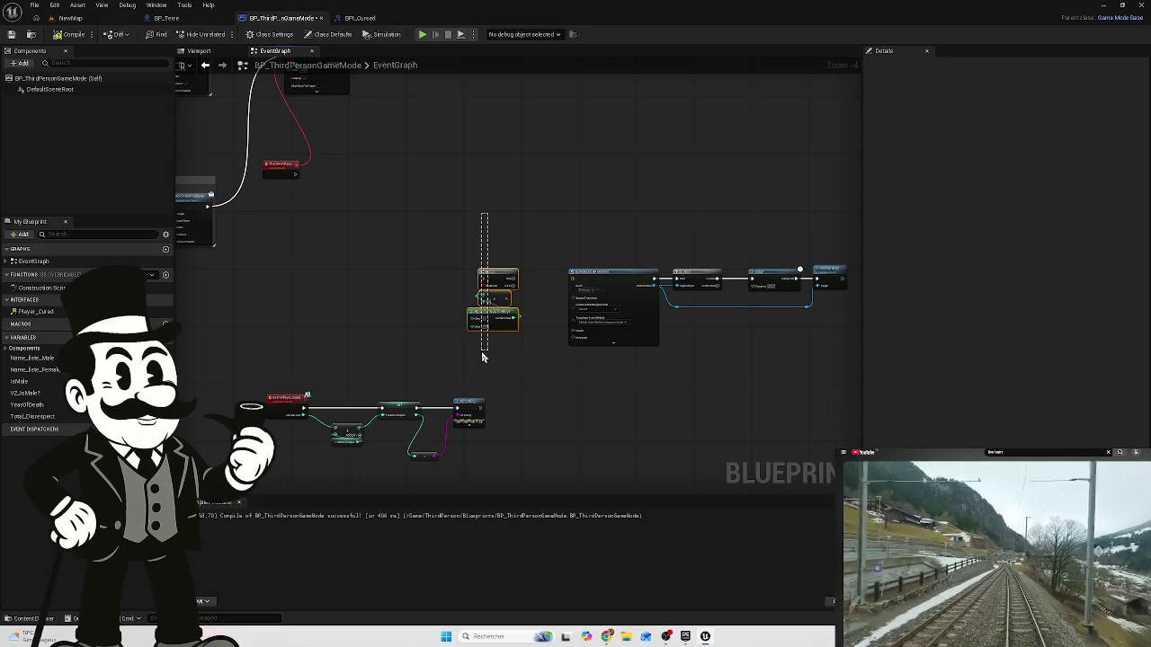
- Delete the stray reroute nodes and move the right node group up and left
left_click_drag(483, 355, 507, 354)
key("Delete")
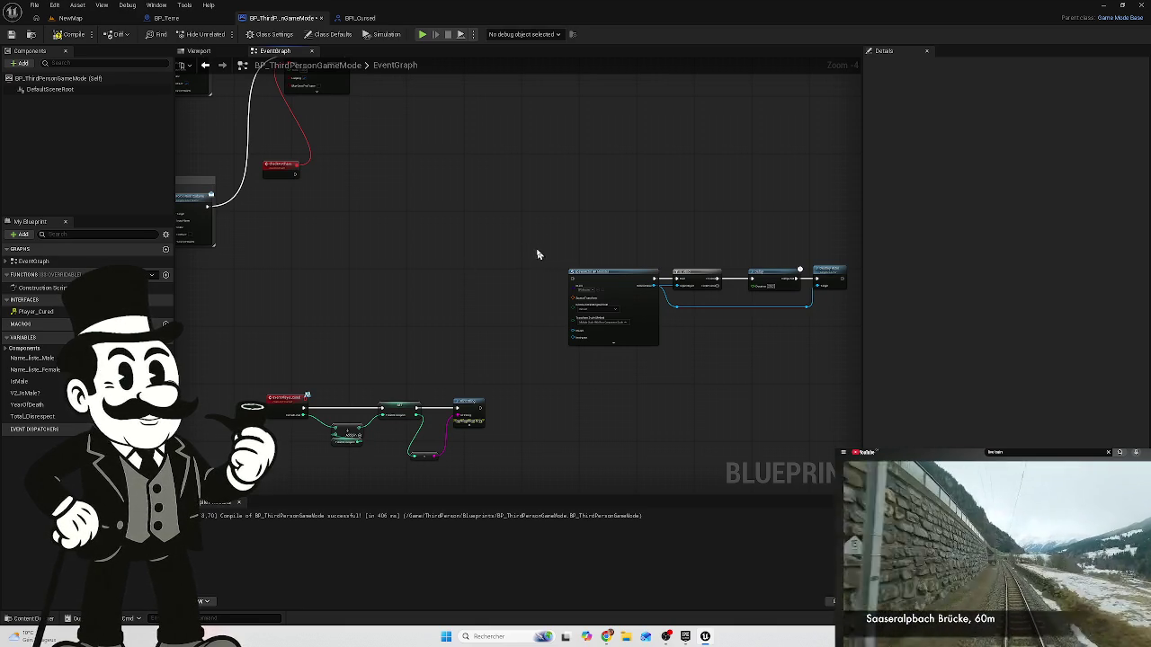
left_click_drag(584, 273, 835, 349)
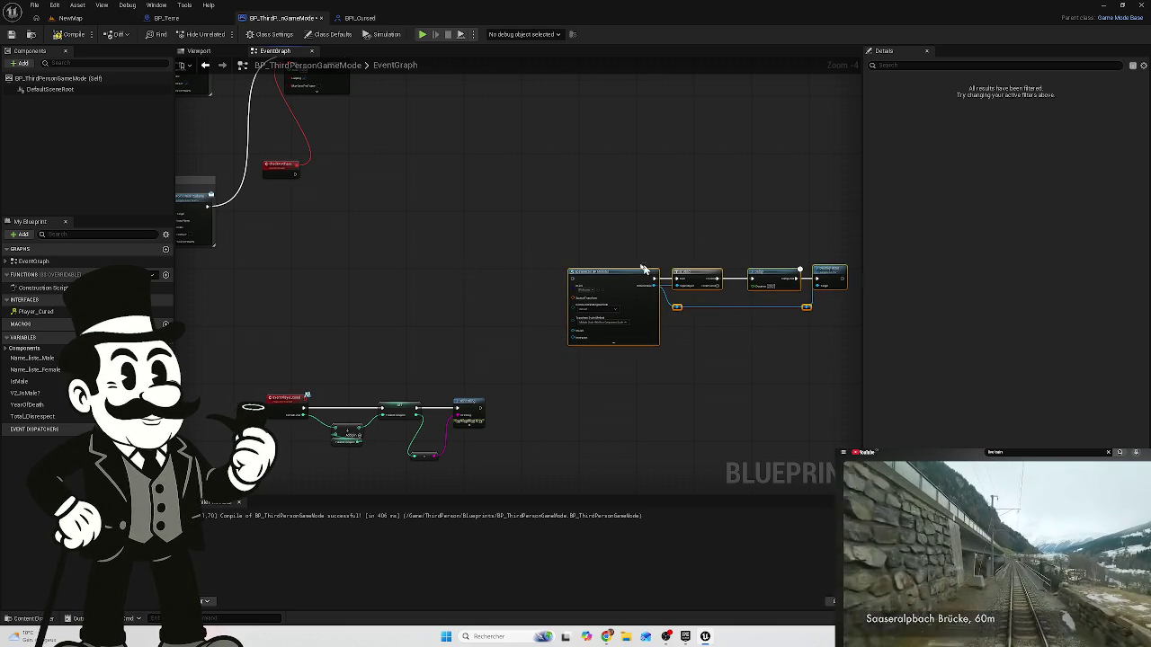
mouse_move(614, 279)
left_mouse_down()
mouse_move(500, 226)
mouse_move(477, 194)
left_mouse_up()
left_click(500, 150)
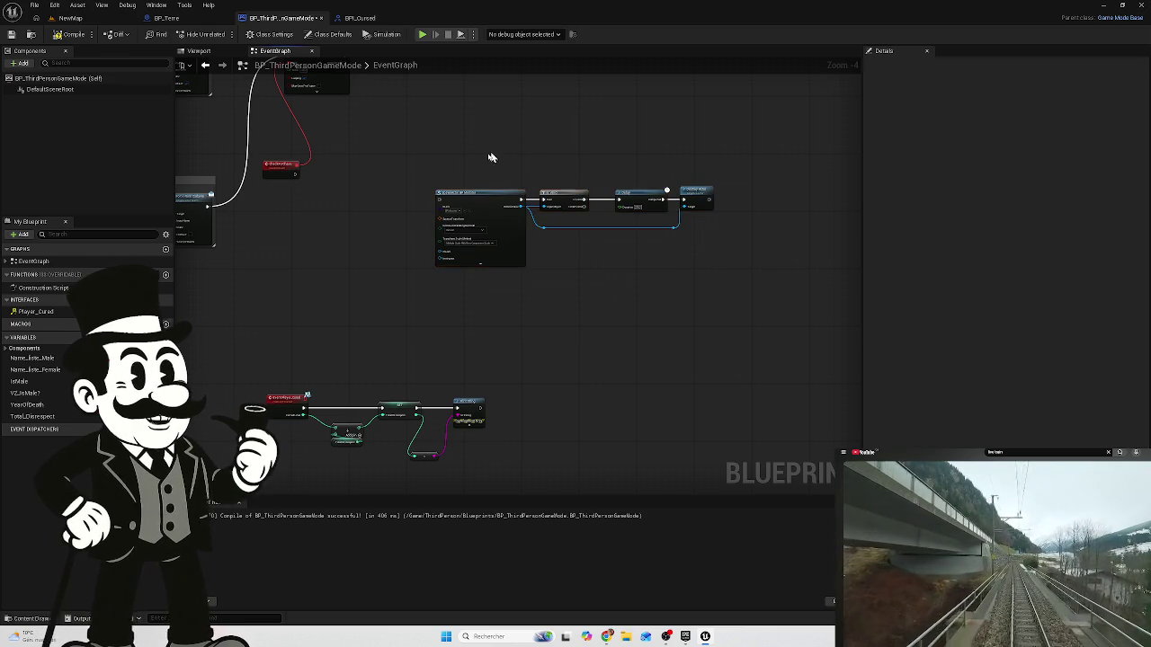
- Nudge the bottom node group slightly higher and add a new comment box
left_click_drag(306, 267, 399, 278)
left_click_drag(610, 369, 340, 482)
mouse_move(379, 396)
left_mouse_down()
mouse_move(379, 332)
mouse_move(381, 369)
left_mouse_up()
left_click(484, 336)
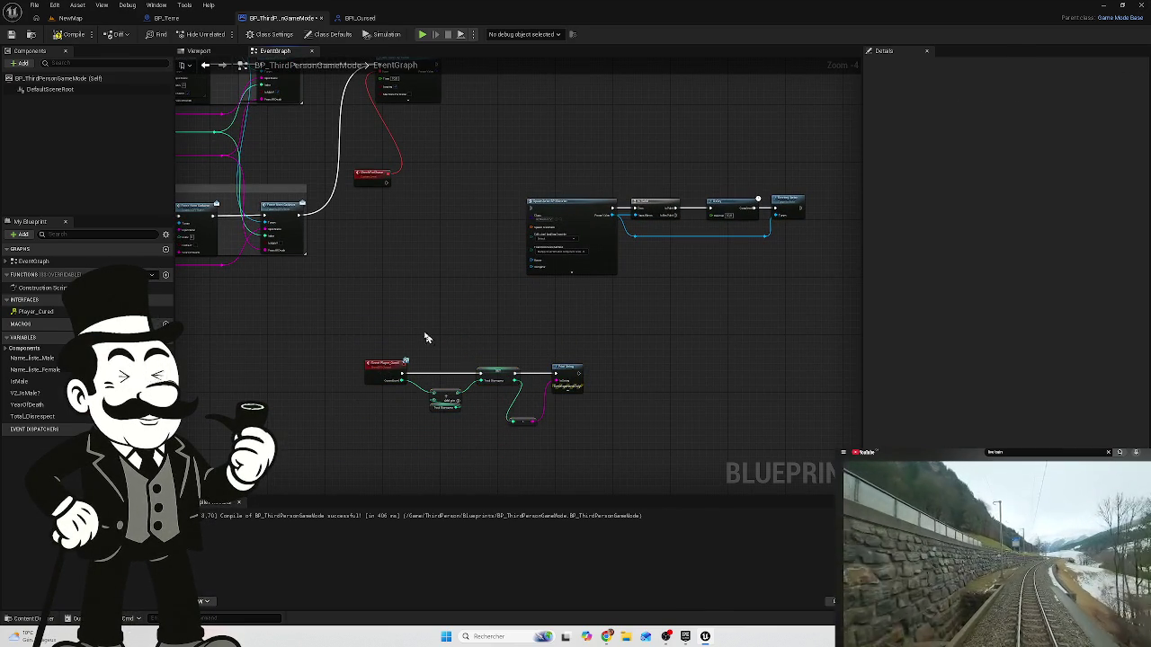
key("c")
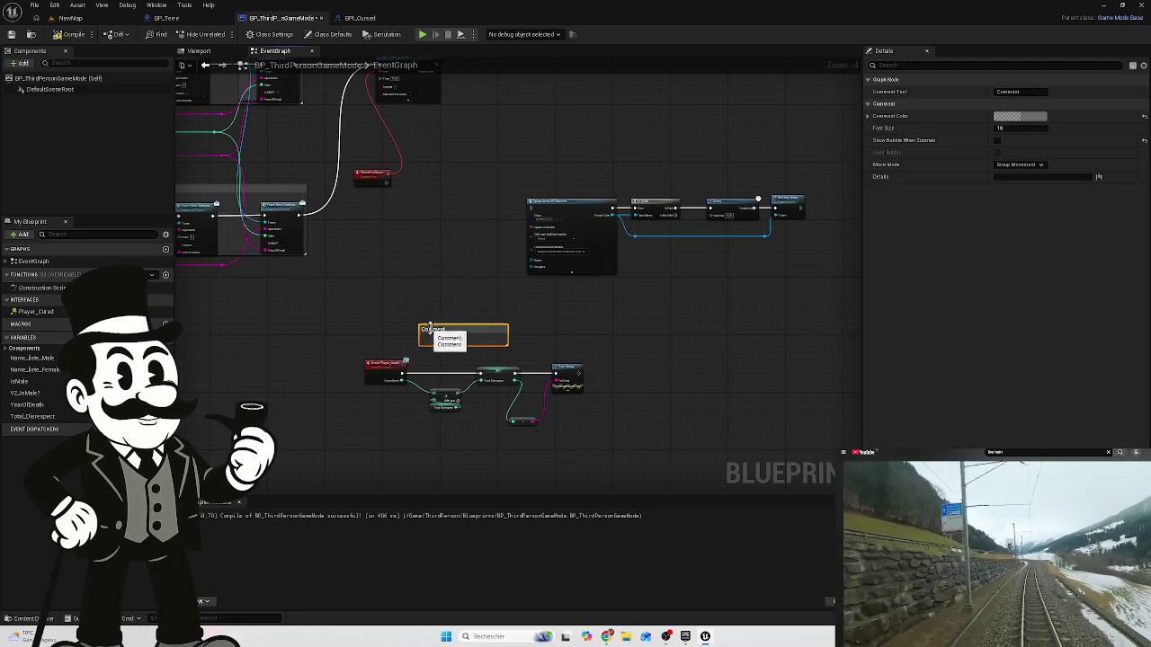
- Set the new comment's text to 'Get Cursed_Level from BP' in the Details panel
left_click(1011, 91)
type("Get Cursed_Level from BP")
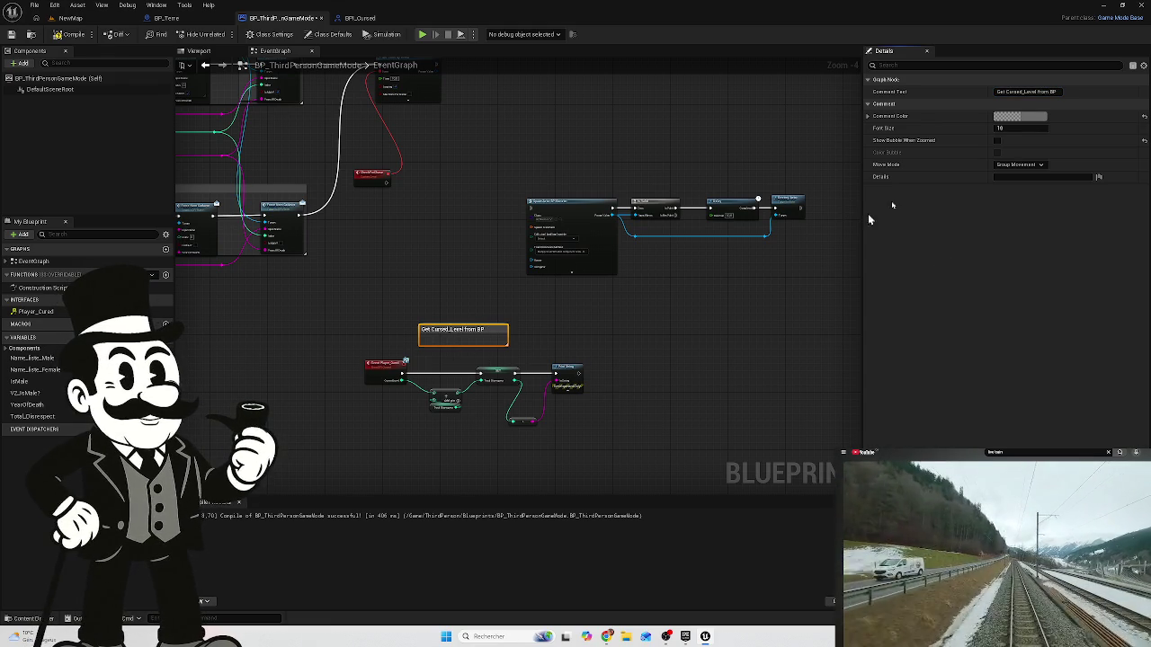
left_click(1028, 117)
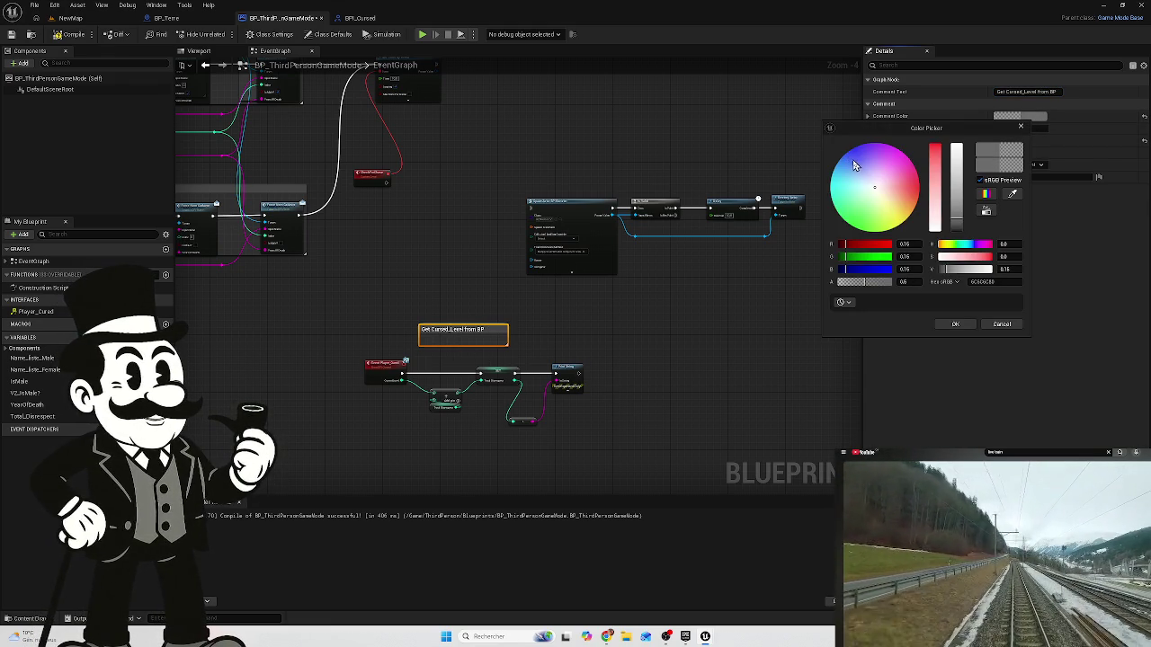
- Make the comment blue and stretch it around the whole bottom node group
left_click_drag(854, 164, 855, 158)
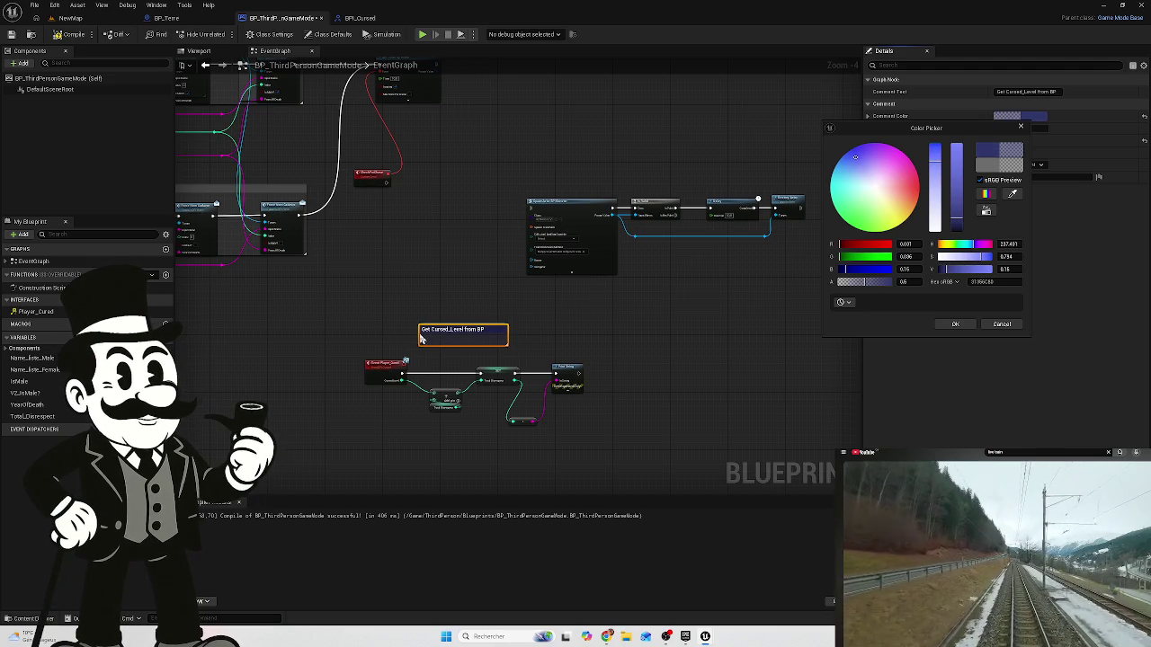
left_click_drag(420, 338, 350, 334)
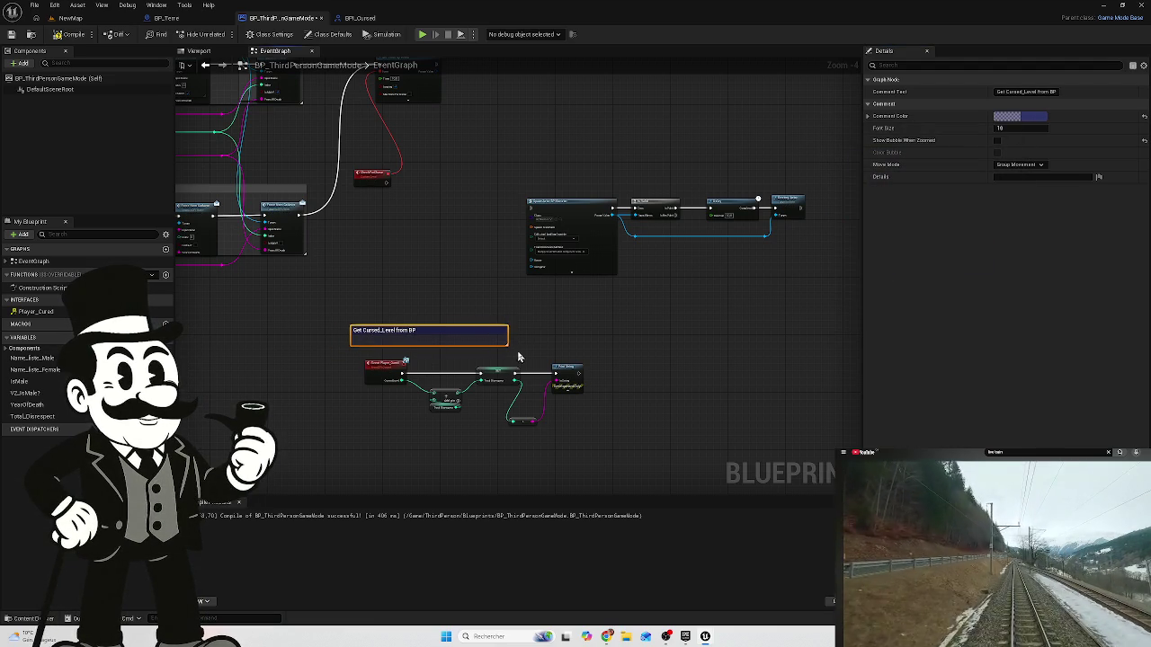
left_click_drag(515, 352, 608, 447)
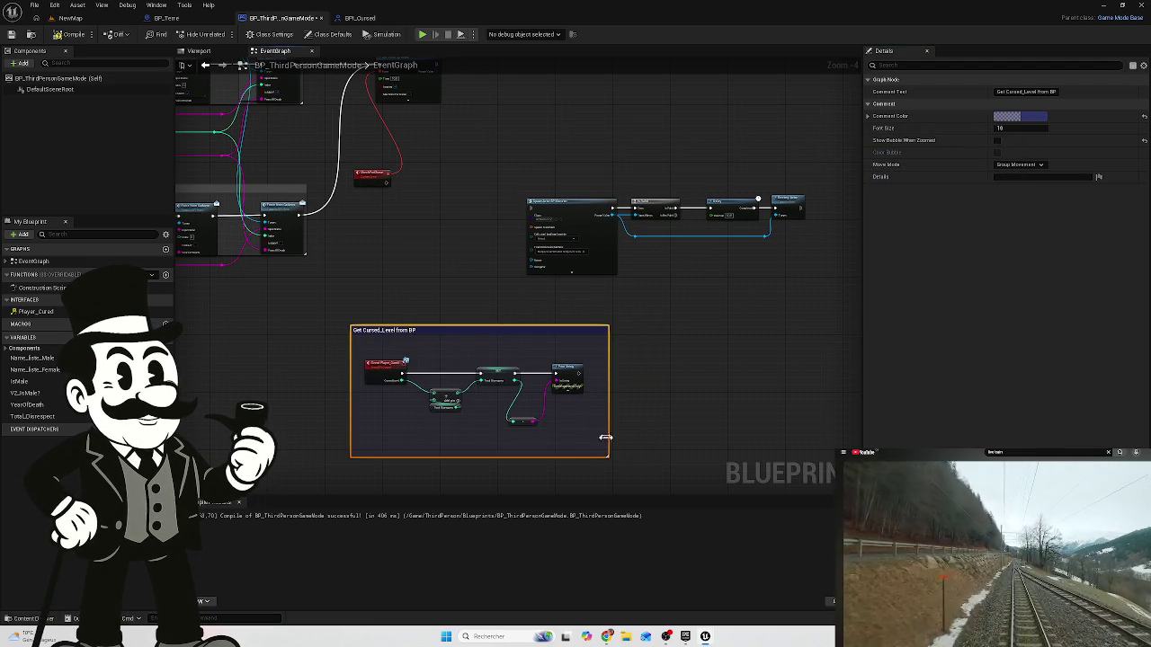
left_click(491, 308)
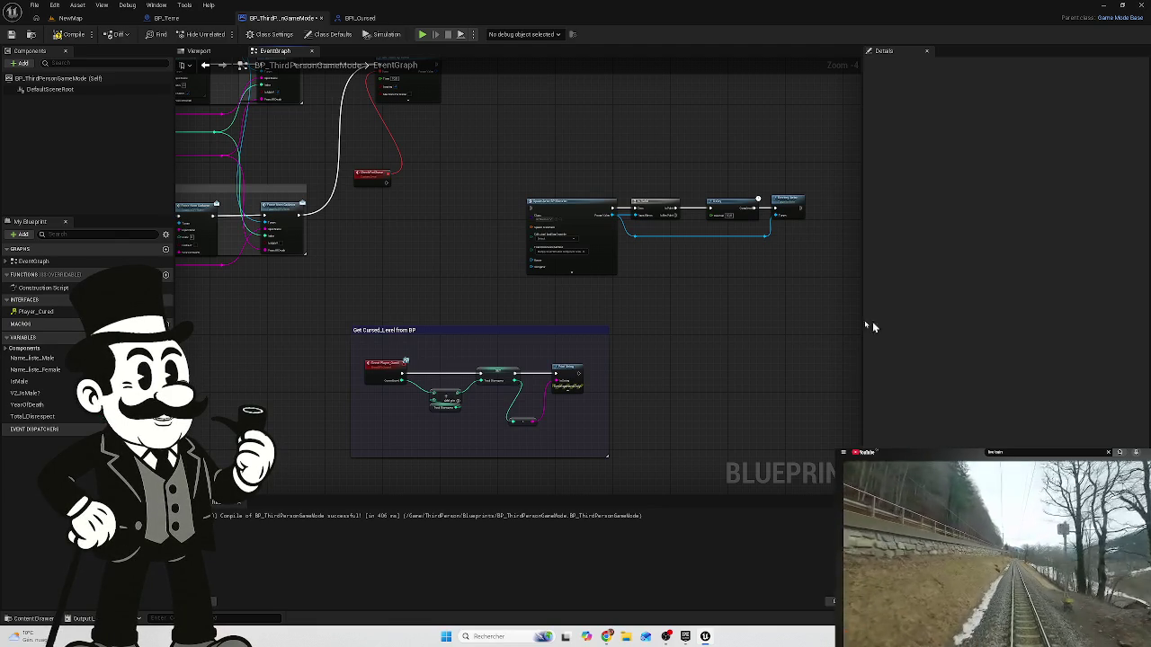
left_click_drag(696, 322, 743, 327)
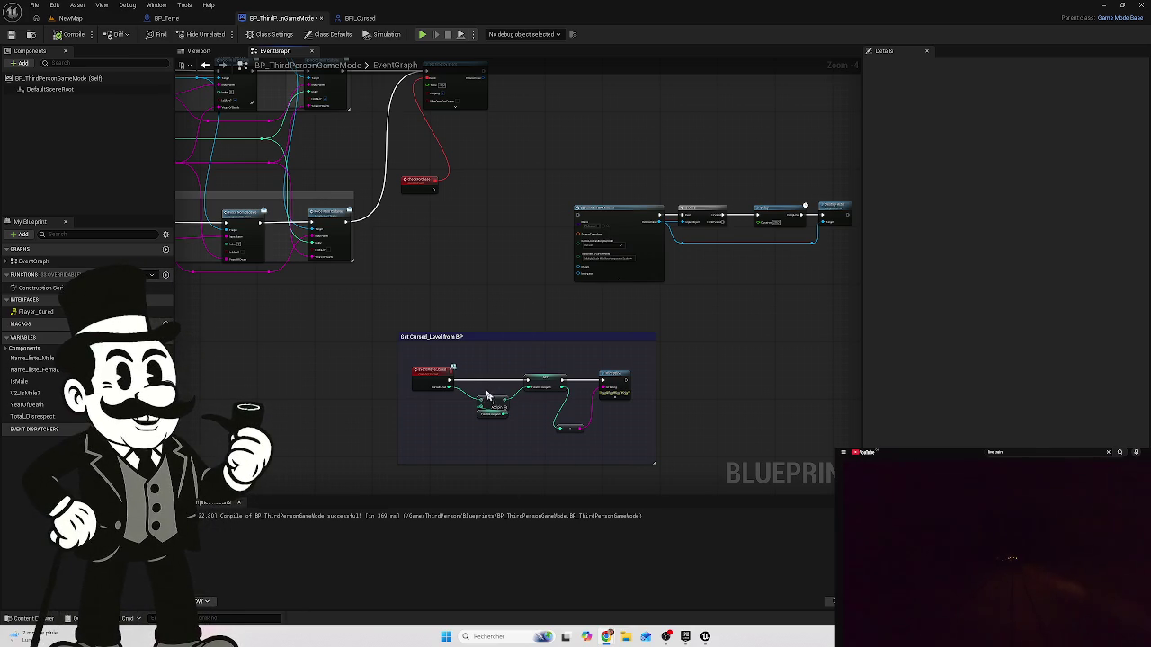
- Add Event Player_Cursed, SET Total Disrespect plus Cursed Level, and Print String, grouped under a comment
scroll(486, 395, "up", 3)
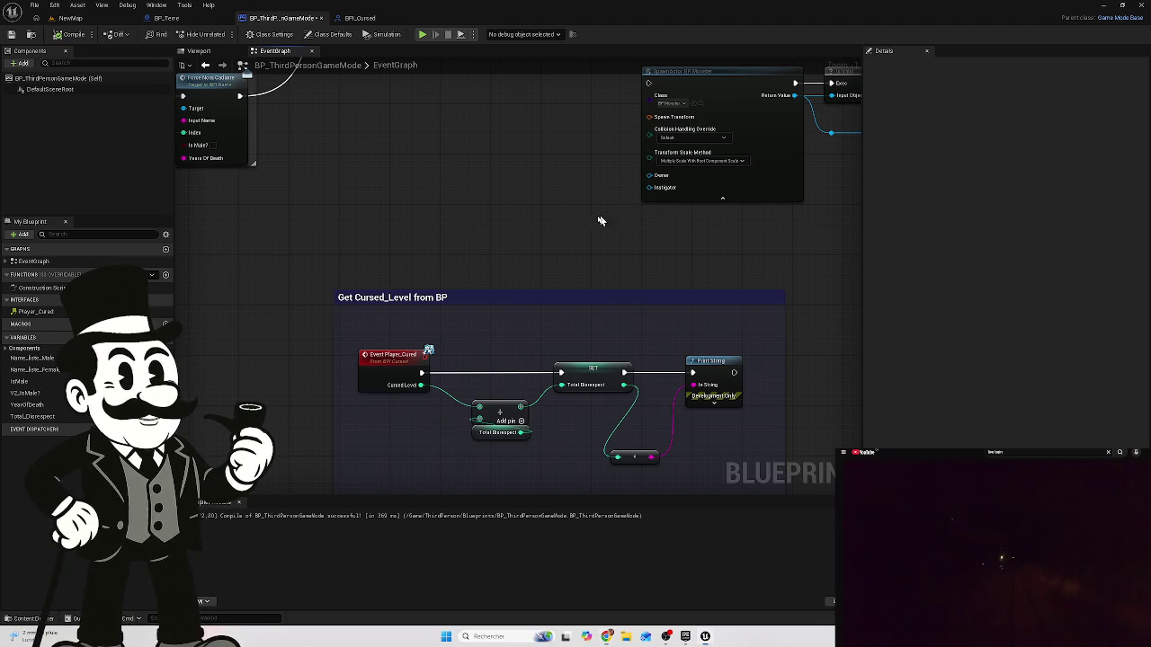
- Switch to BP_Terre, check the tombstones in the NewMap level, then open BP_Terre's EventGraph
left_click_drag(612, 216, 526, 254)
scroll(473, 211, "down", 2)
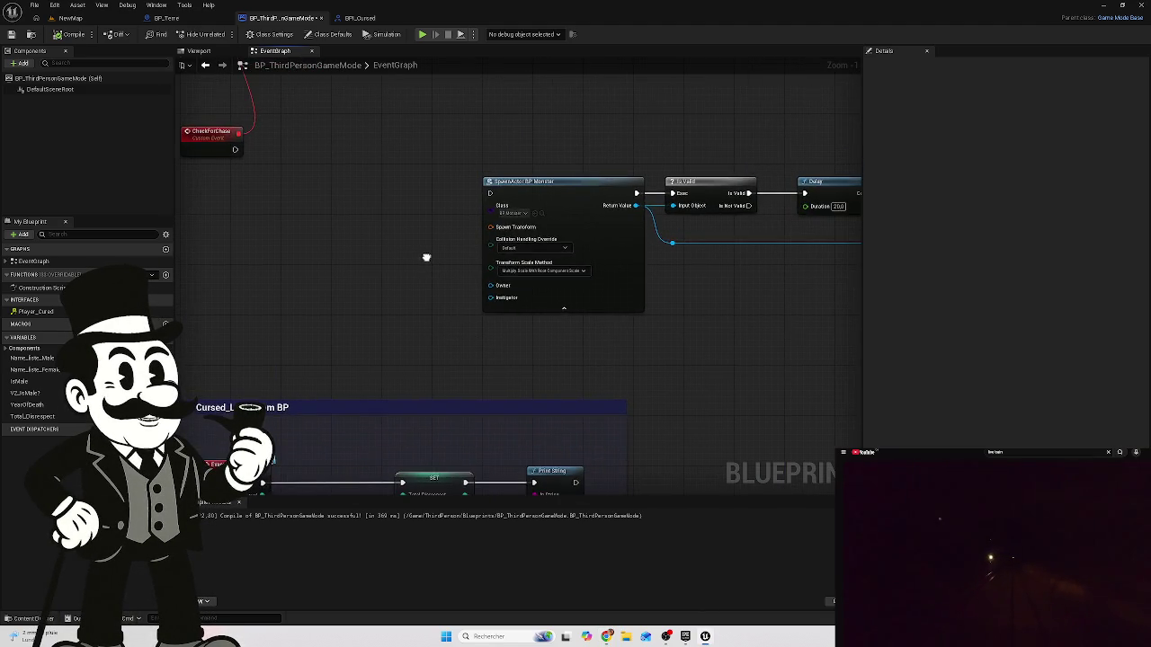
left_click(167, 18)
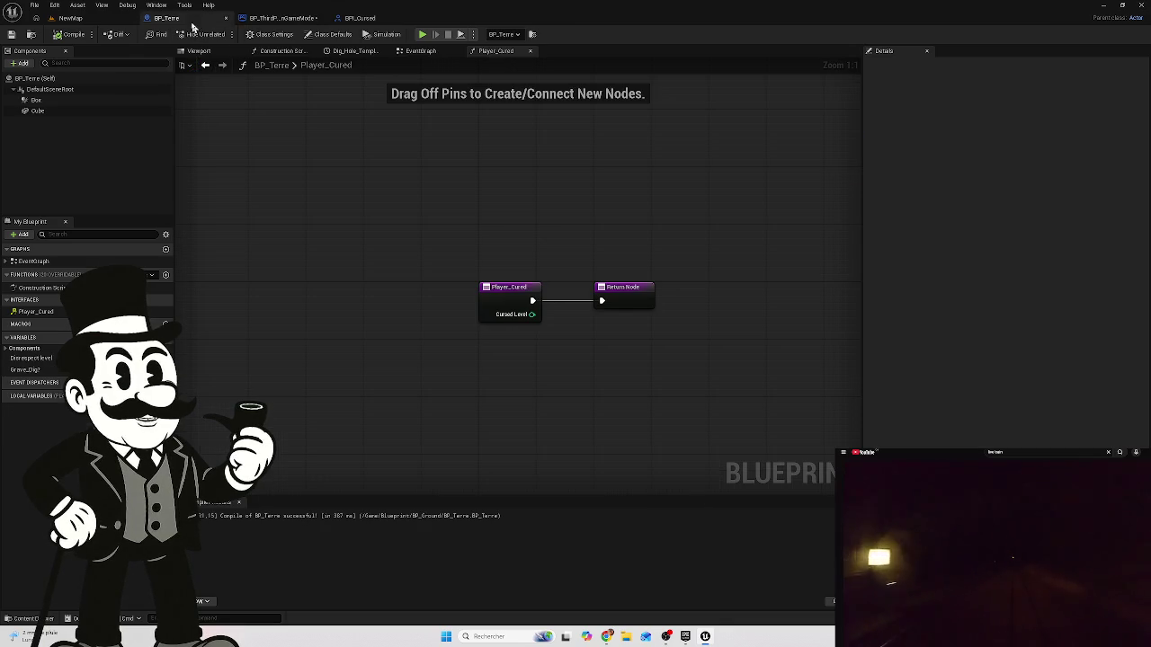
left_click(72, 18)
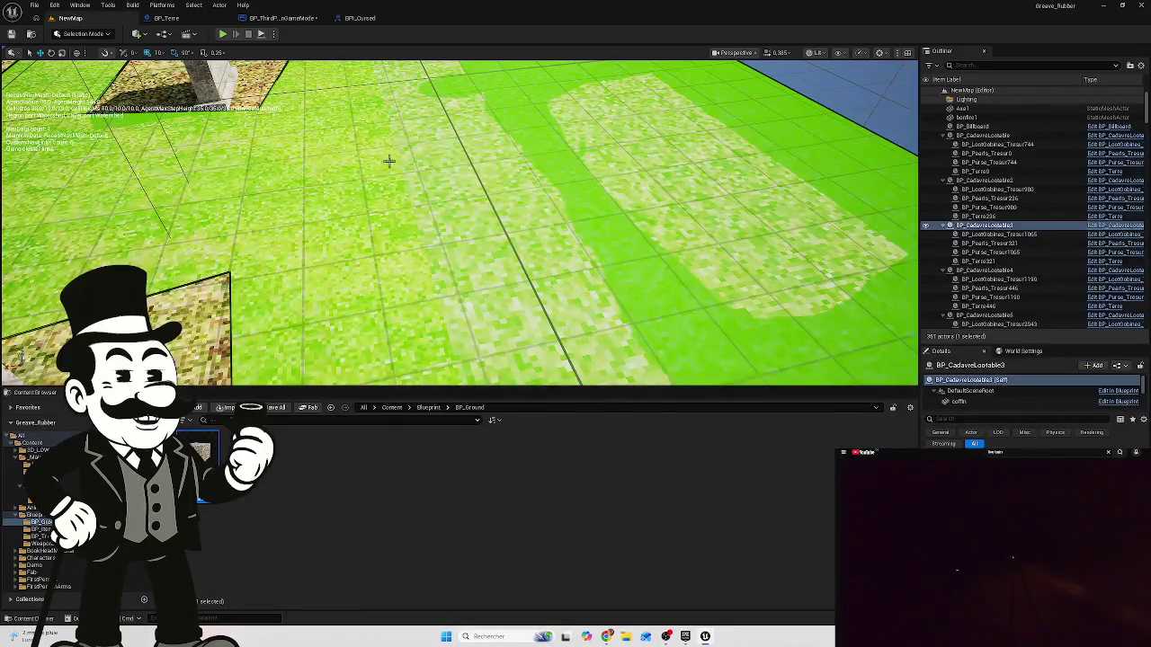
key("w")
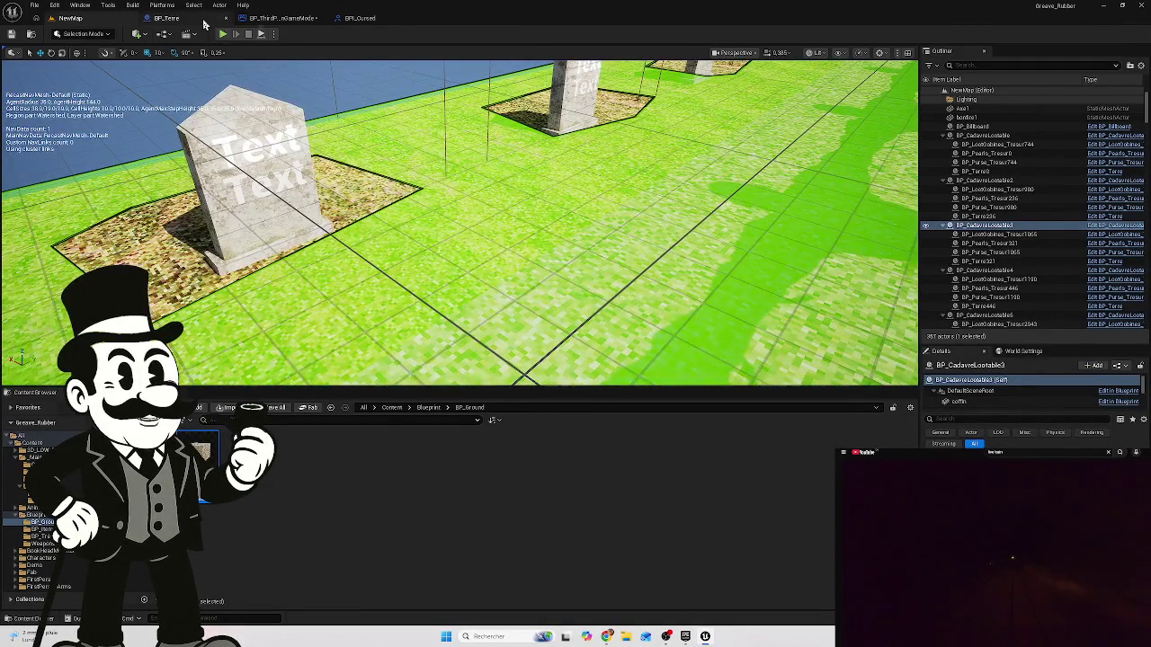
left_click(166, 18)
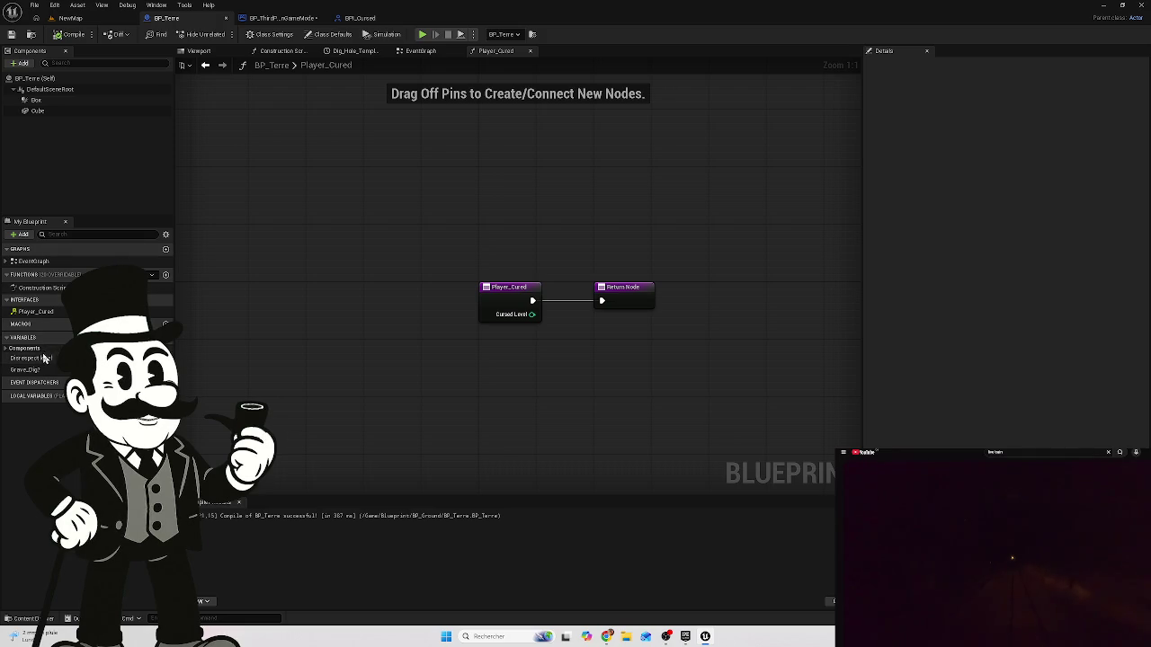
left_click(355, 50)
left_click(412, 52)
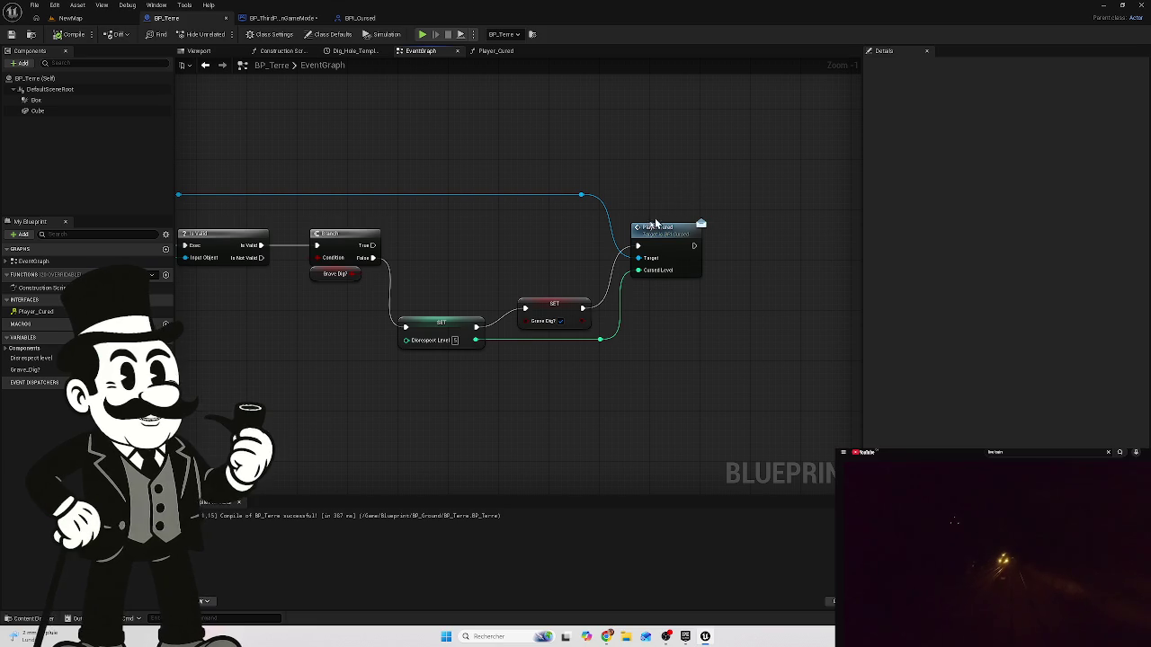
- Line up the Set Disrespect Level, Set Grave Dig? and Player Cured nodes with the Branch
mouse_move(655, 365)
left_mouse_down()
mouse_move(696, 353)
mouse_move(643, 357)
left_mouse_up()
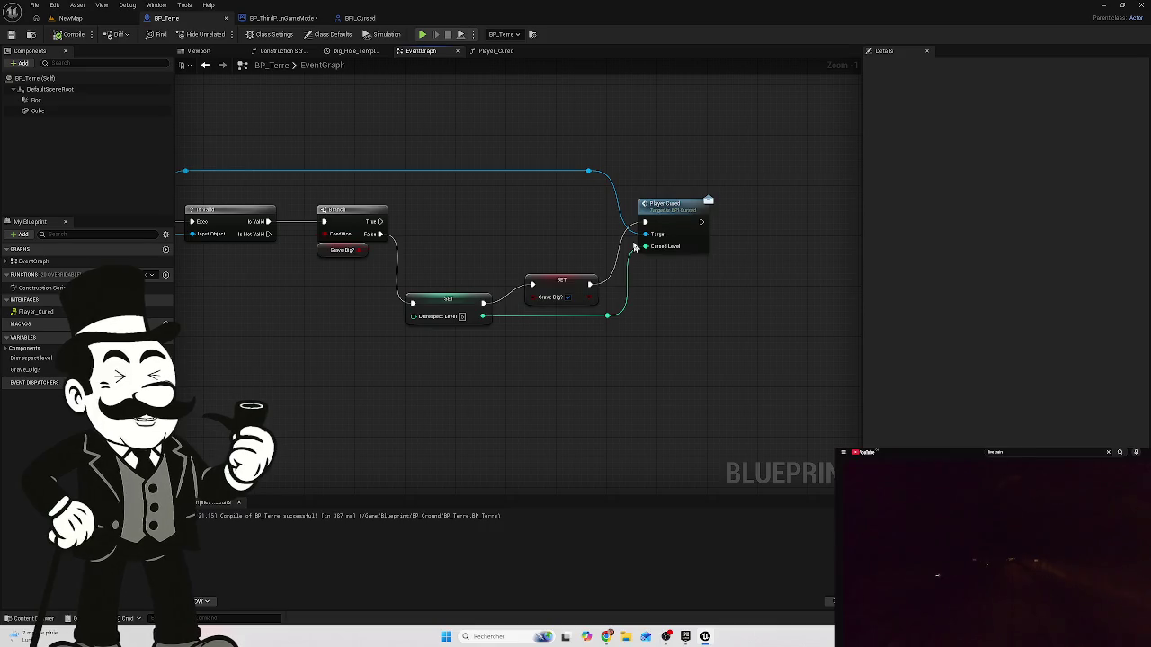
mouse_move(691, 153)
left_mouse_down()
mouse_move(630, 256)
mouse_move(442, 364)
left_mouse_up()
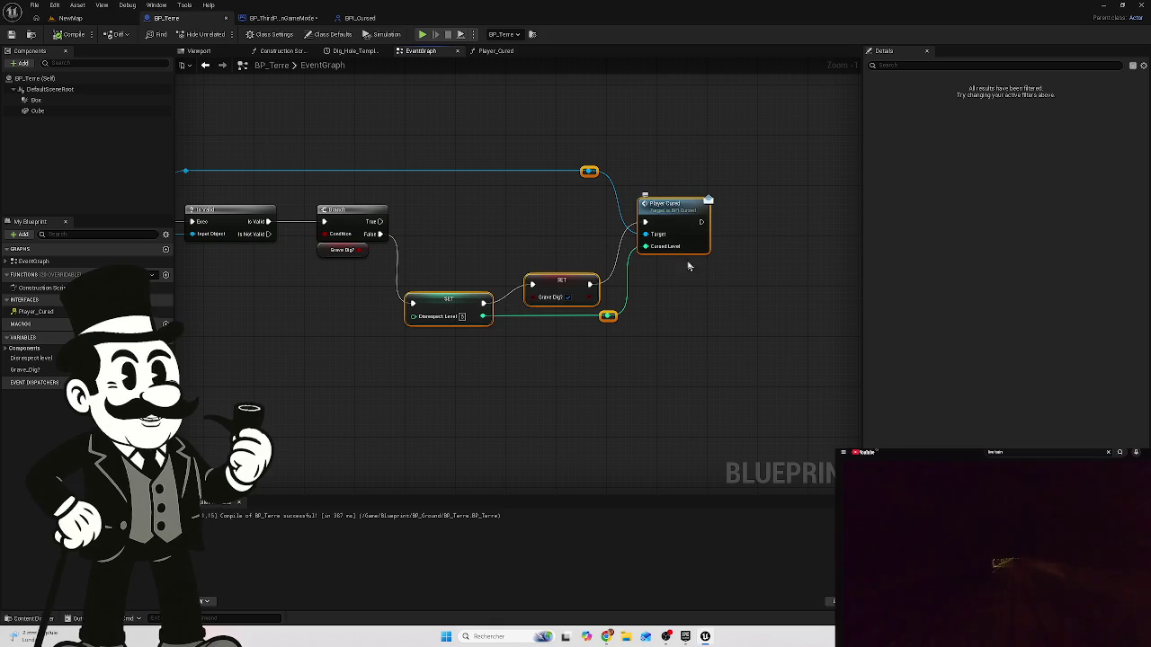
left_click(651, 334)
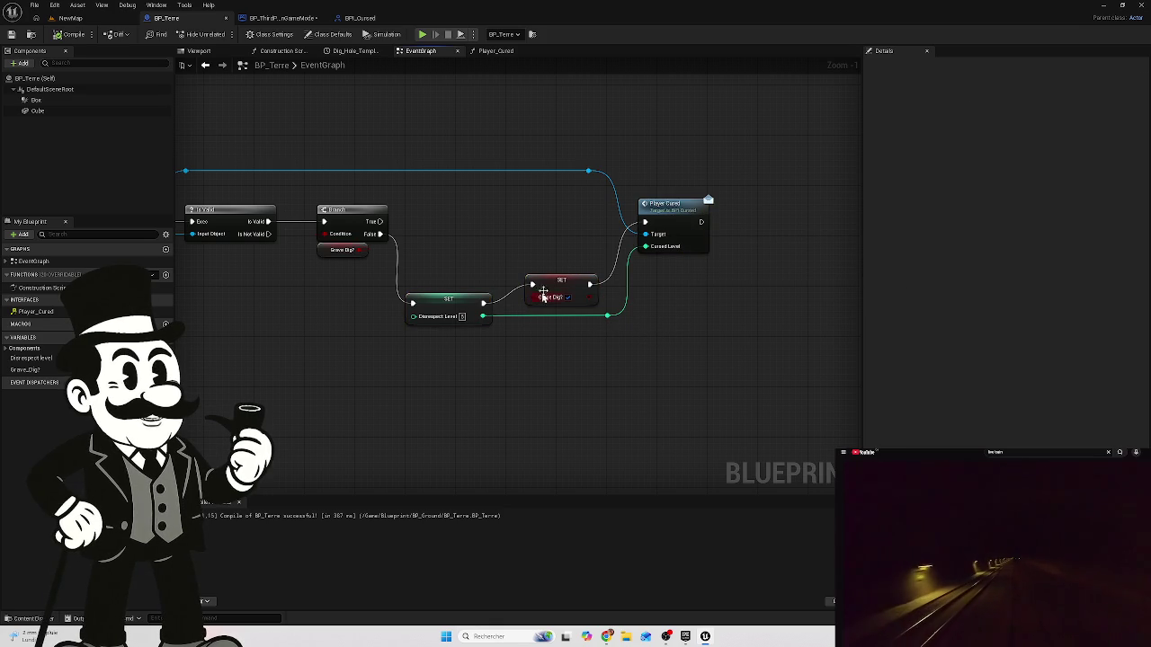
mouse_move(469, 253)
left_mouse_down()
mouse_move(556, 243)
mouse_move(518, 247)
left_mouse_up()
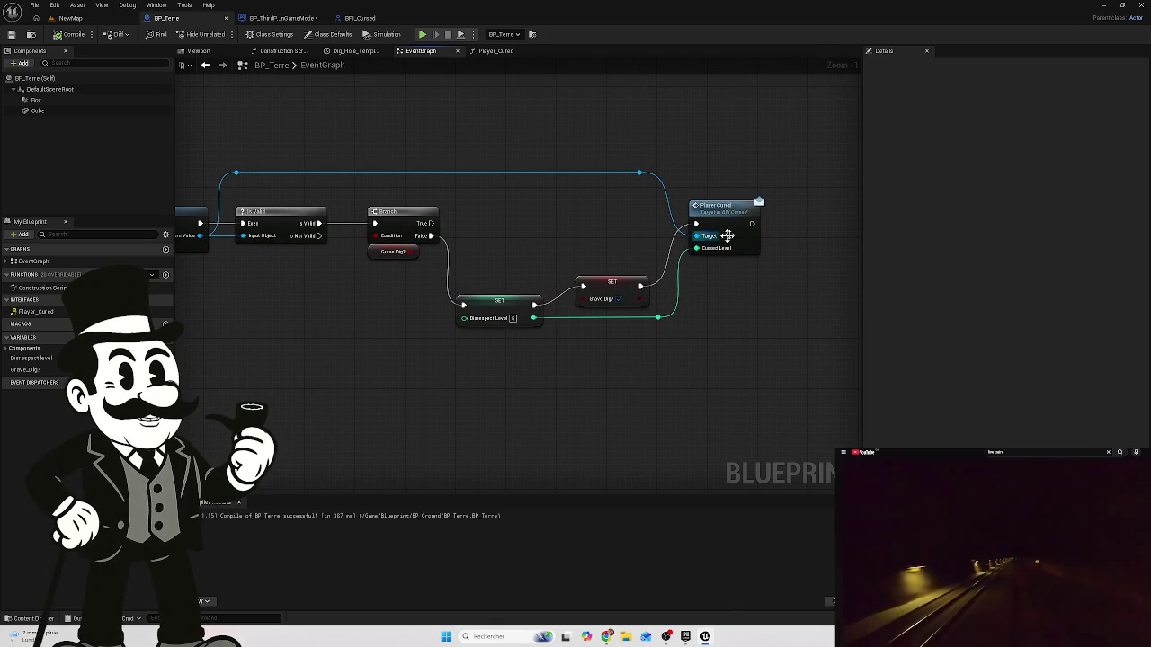
left_click_drag(732, 211, 733, 282)
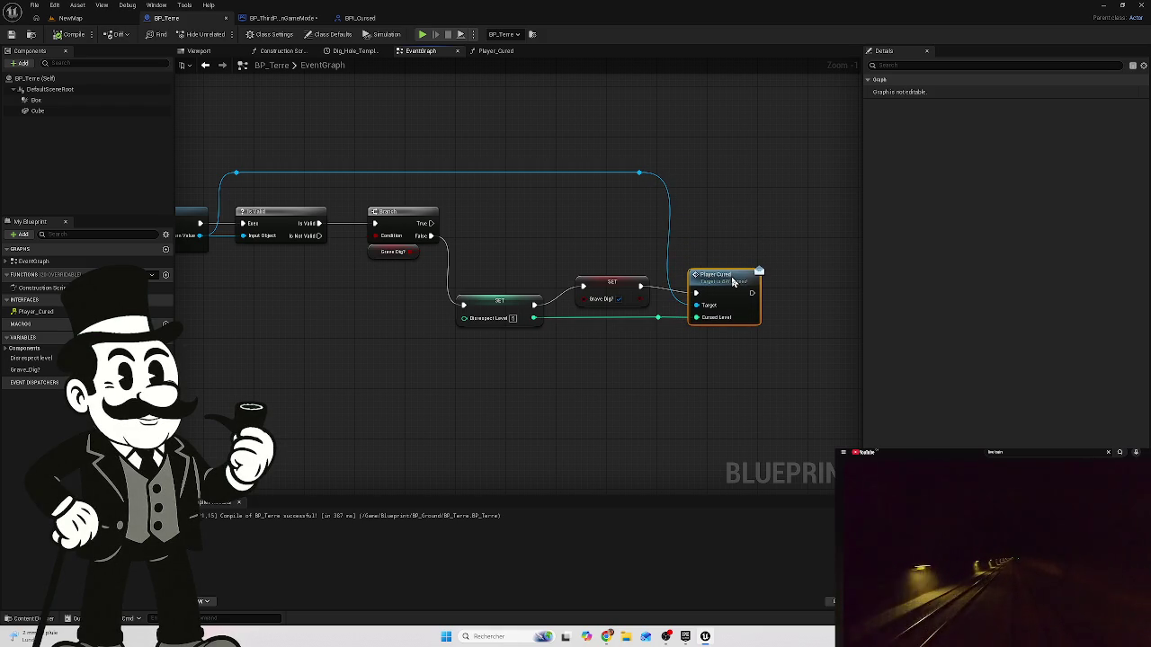
mouse_move(733, 238)
left_mouse_down()
mouse_move(557, 342)
mouse_move(501, 358)
left_mouse_up()
mouse_move(716, 282)
left_mouse_down()
mouse_move(720, 210)
mouse_move(720, 220)
left_mouse_up()
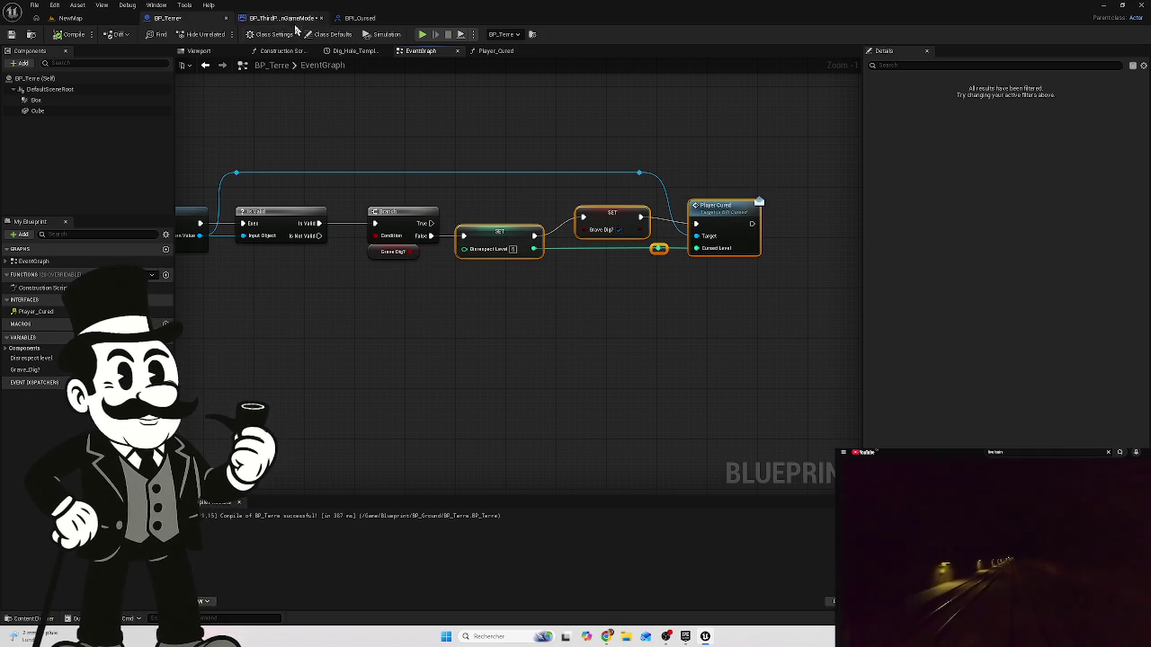
- Save and close BP_Terre, check the BPI_Cursed and game mode tabs, and return to NewMap
left_click(11, 34)
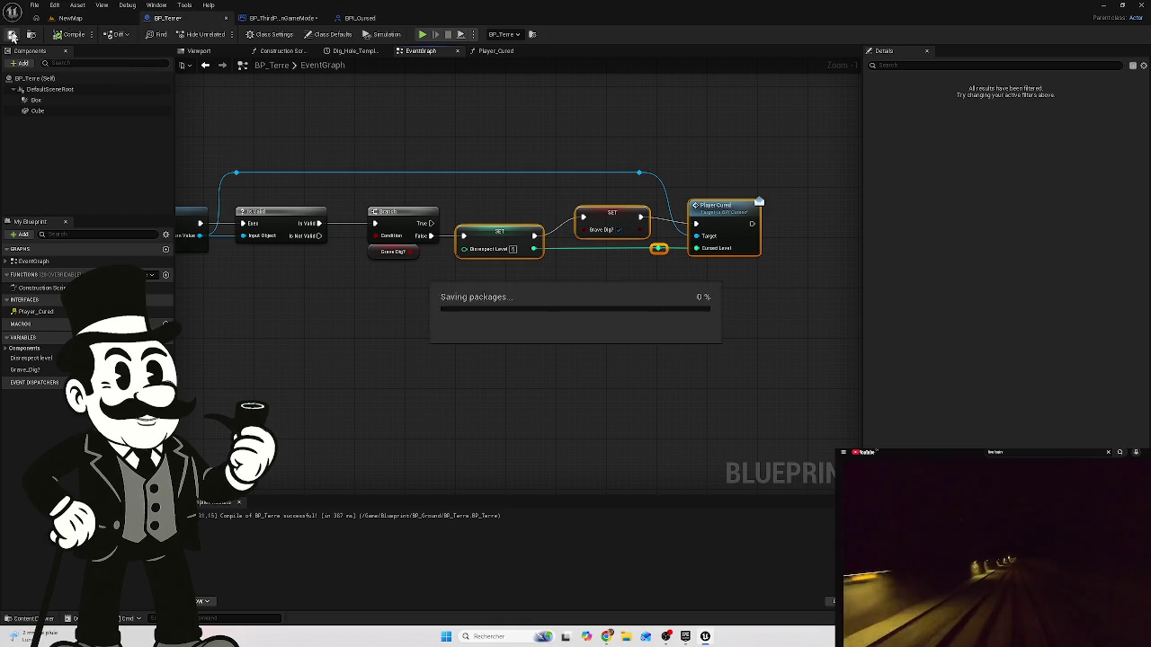
left_click(226, 19)
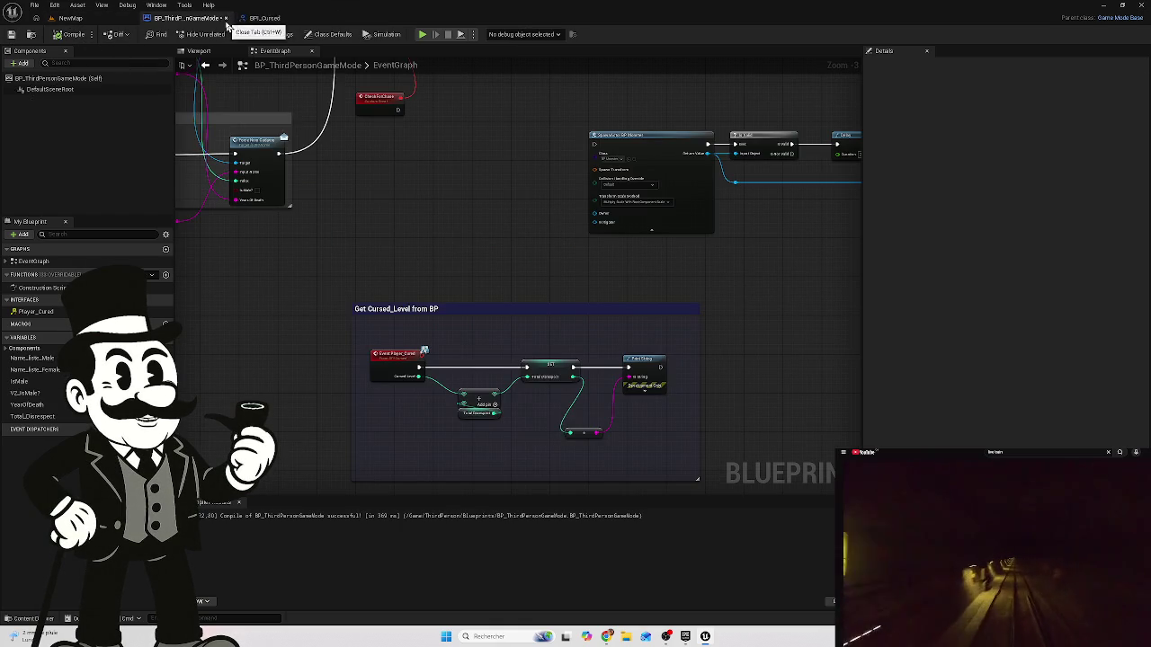
left_click(257, 19)
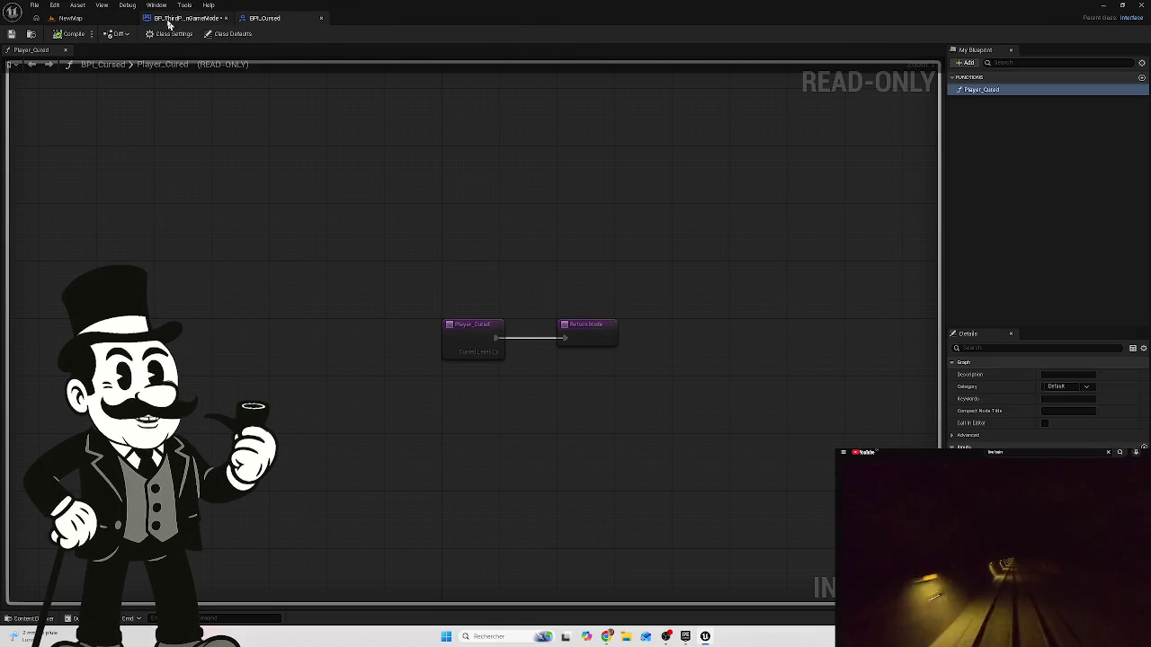
left_click(175, 19)
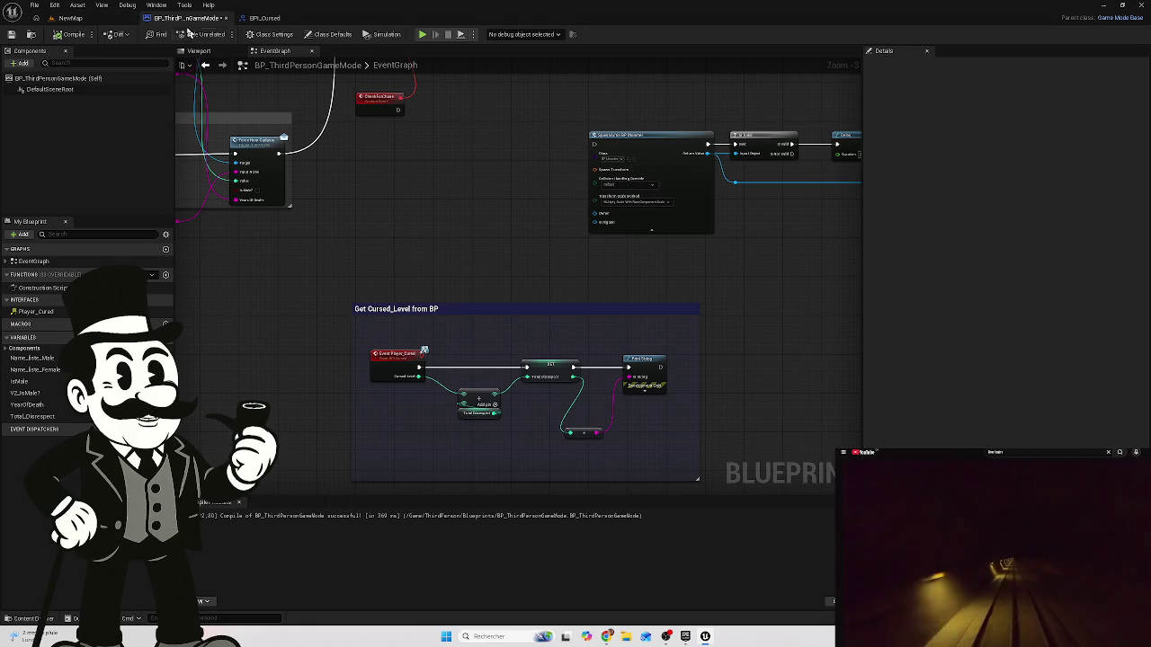
left_click(264, 18)
left_click(100, 18)
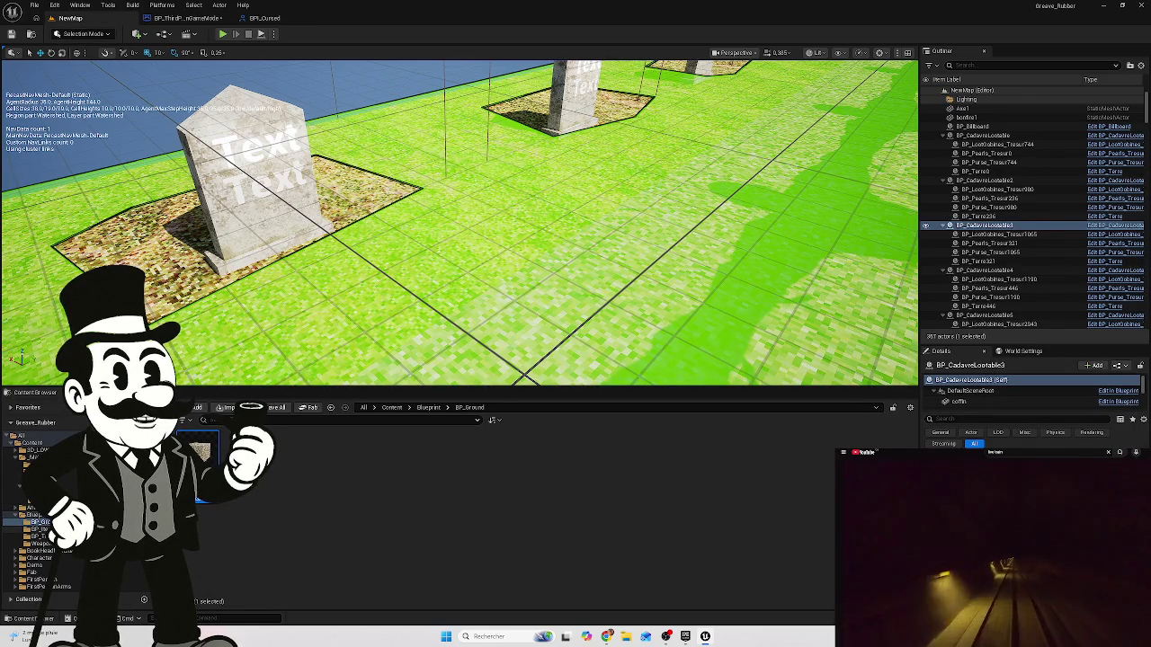
- Move from the BP_Item folder to the BP_Tresor folder in the Content Browser tree
left_click(42, 530)
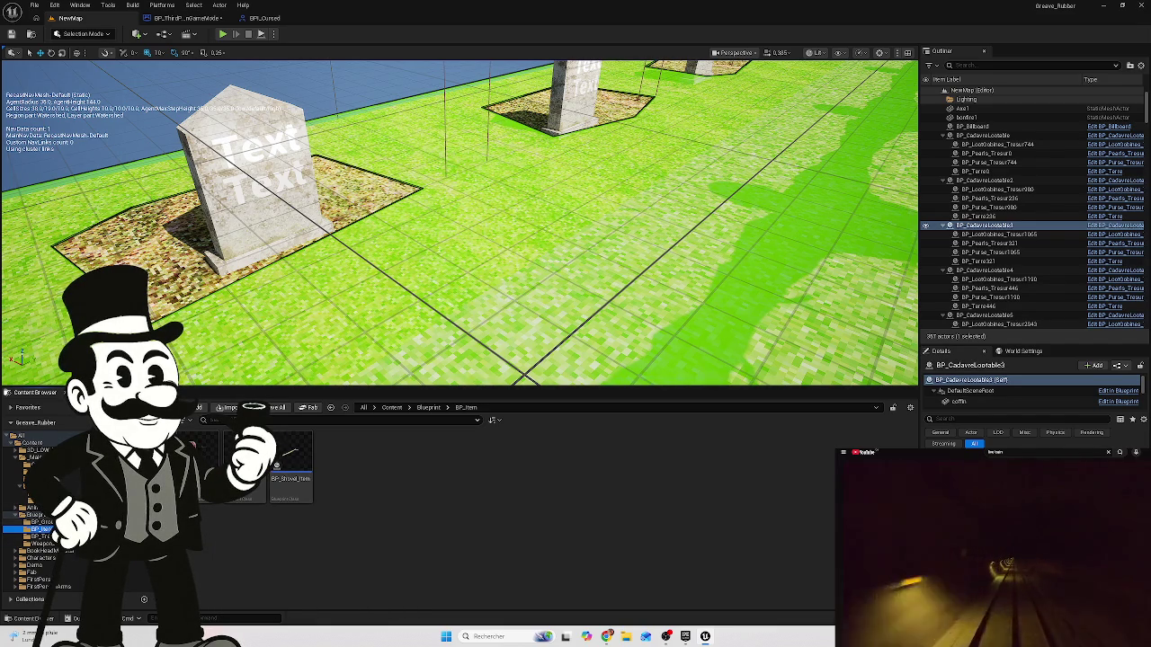
left_click(41, 528)
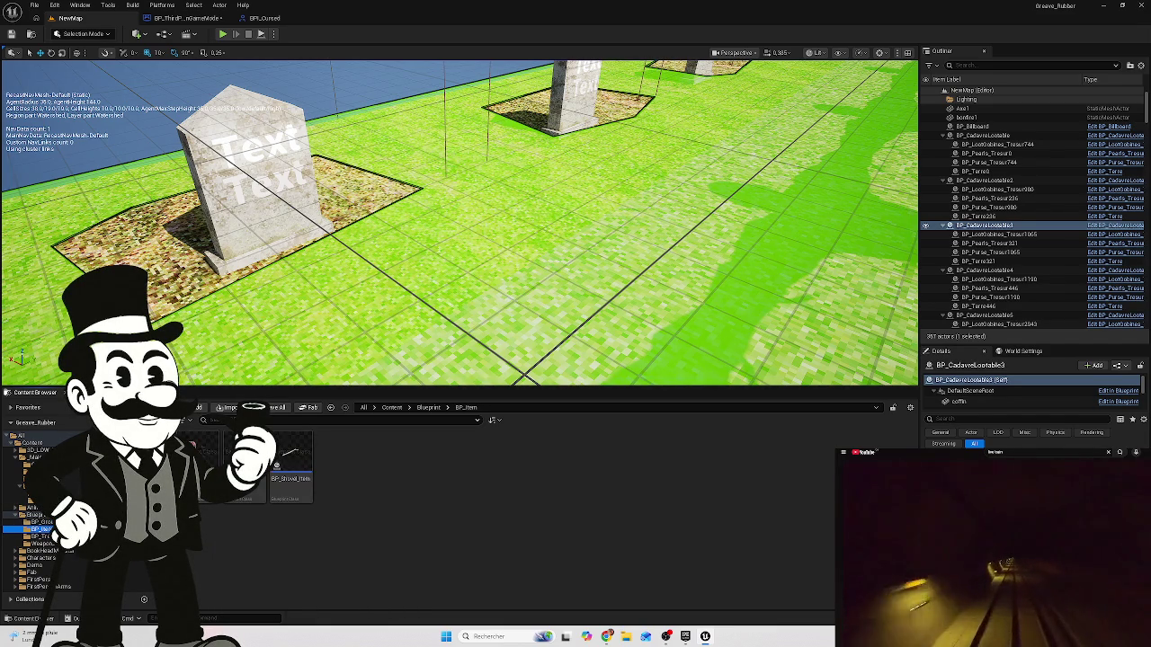
key("Down")
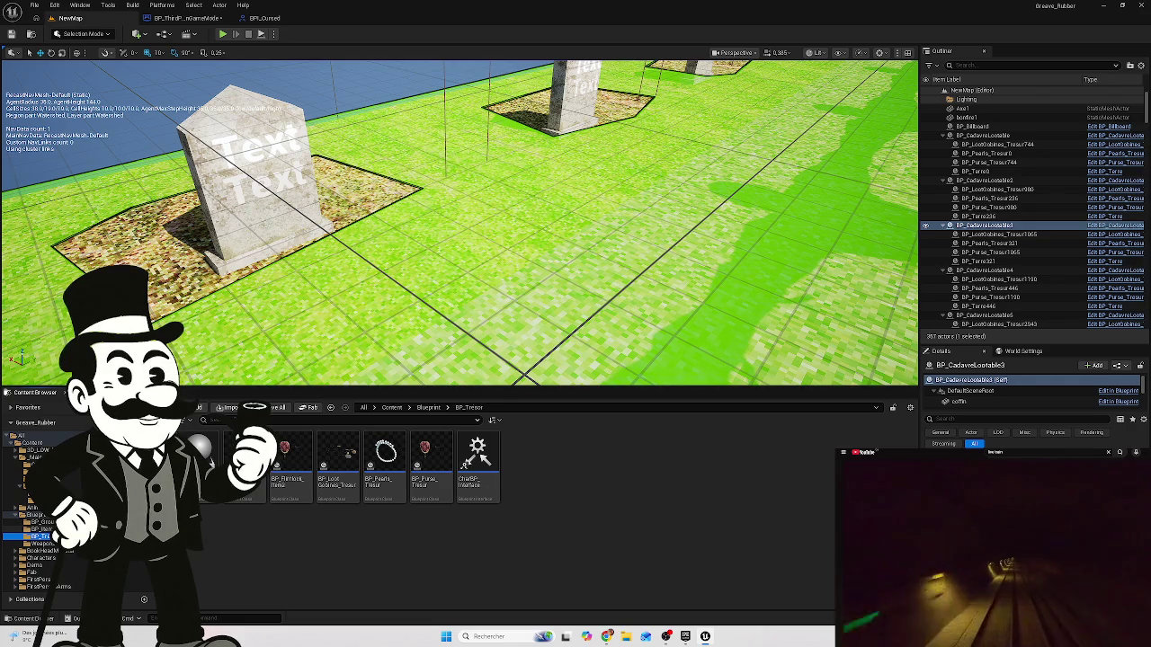
key("Up")
key("Down")
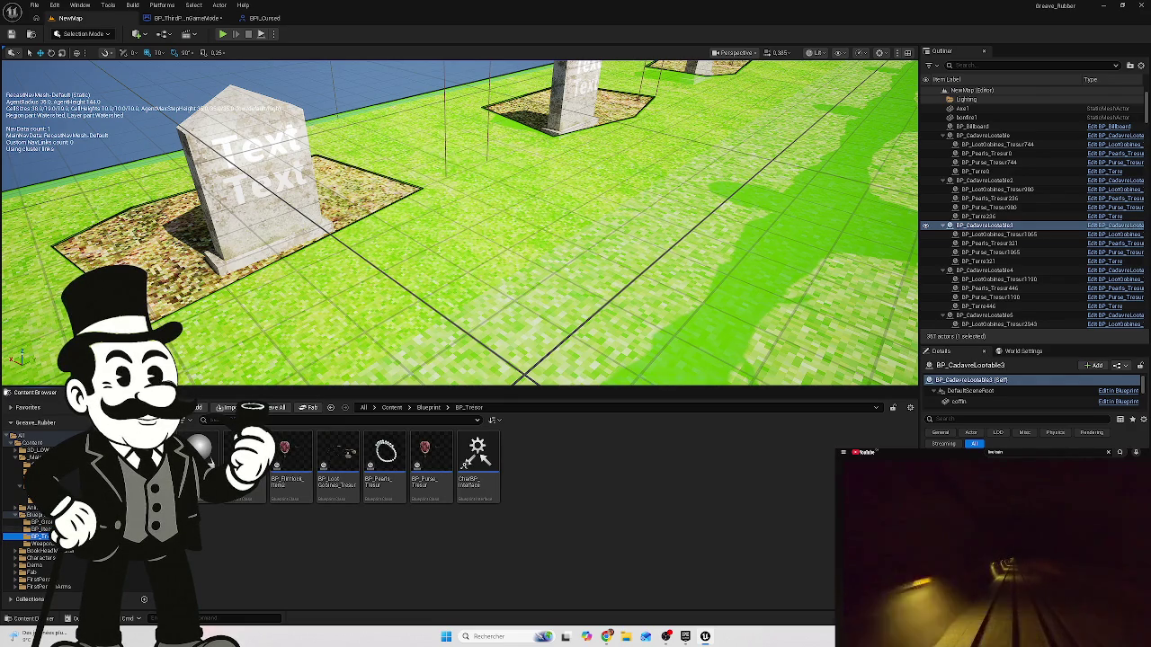
key("Down")
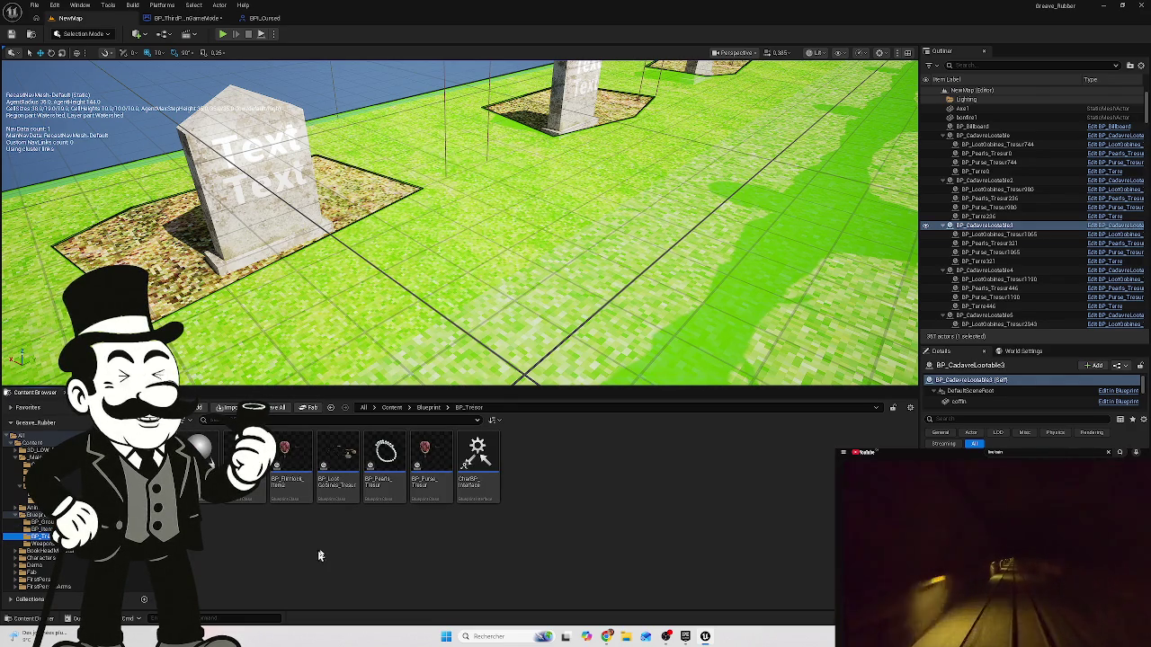
- Open BP_Purse_Tresor in the full Blueprint Editor, then go back to the NewMap level
double_click(430, 465)
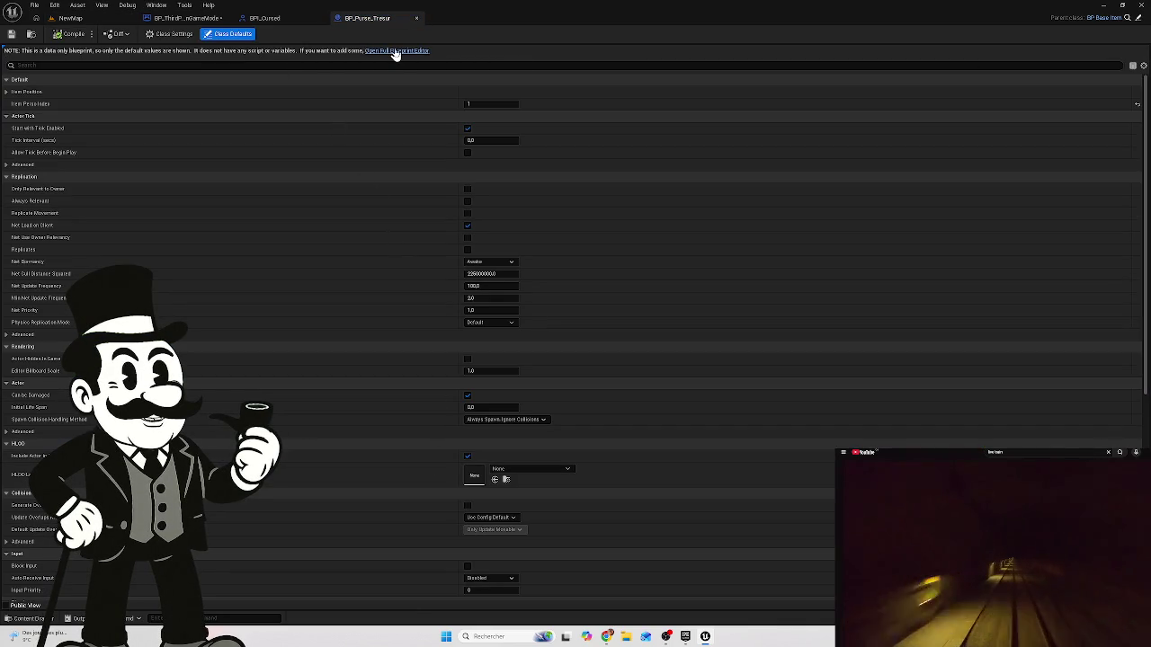
left_click(395, 60)
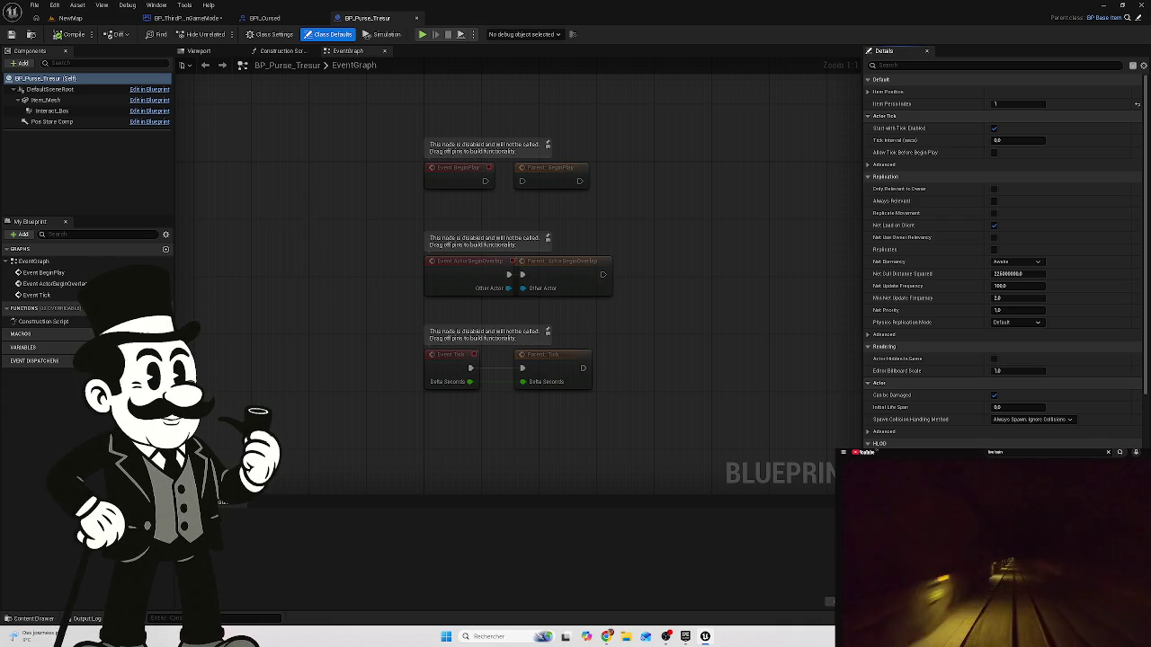
left_click(77, 21)
- Browse to Content > Blueprint > BP_Tresor and open the BP_CadavreLootable blueprint
left_click(24, 458)
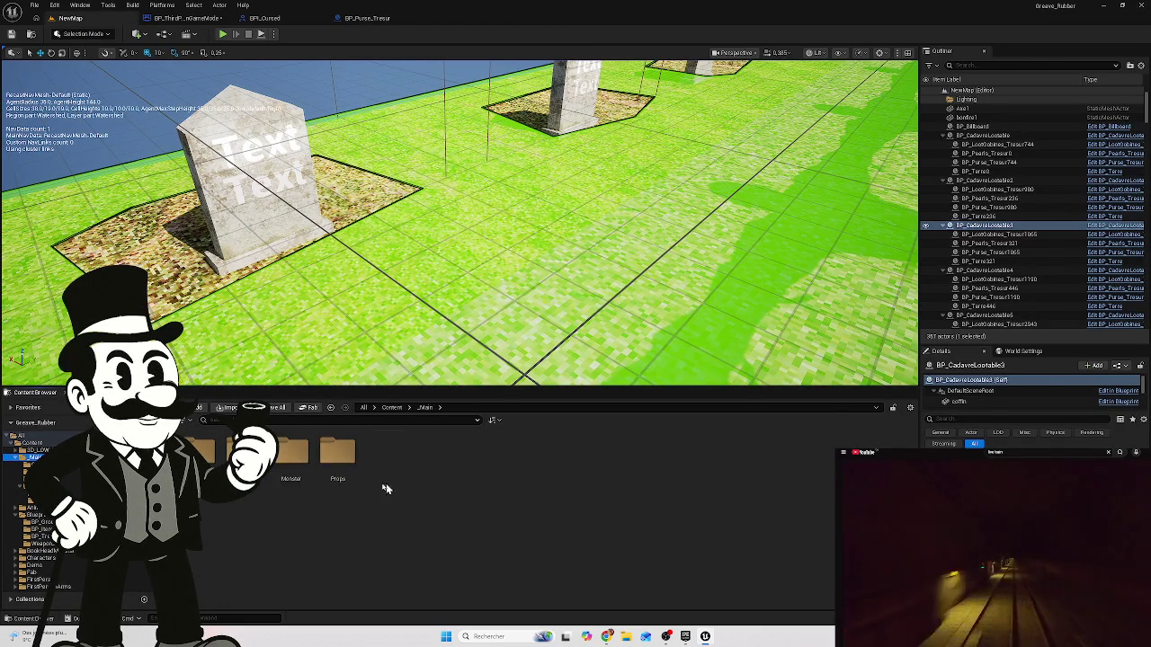
double_click(337, 452)
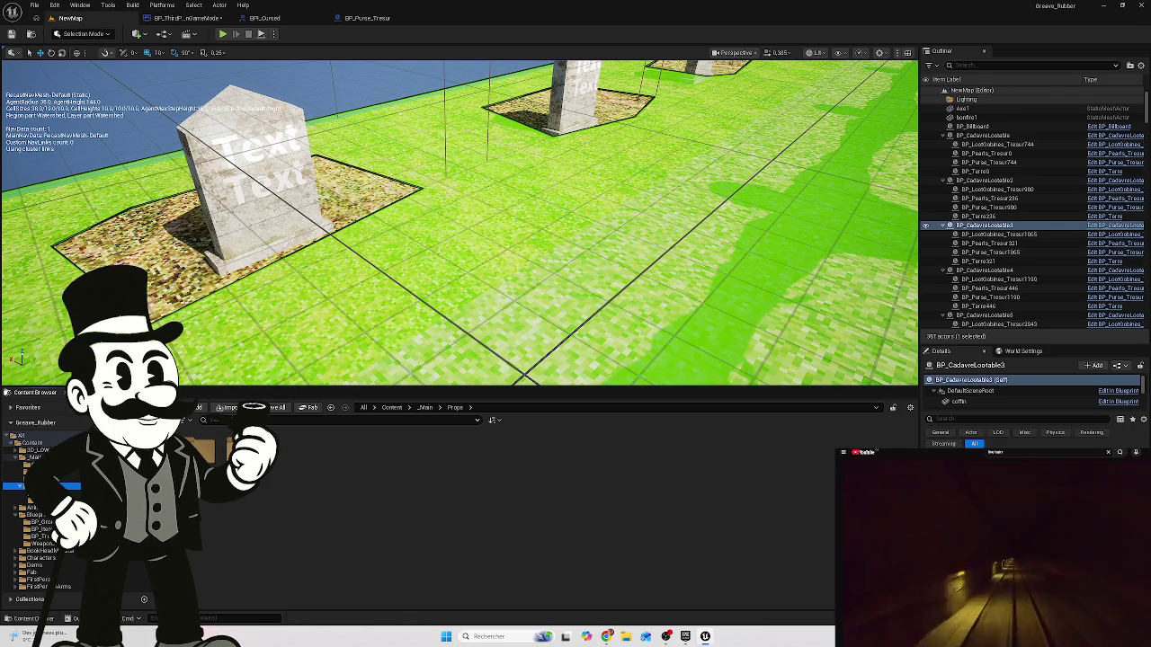
left_click(38, 457)
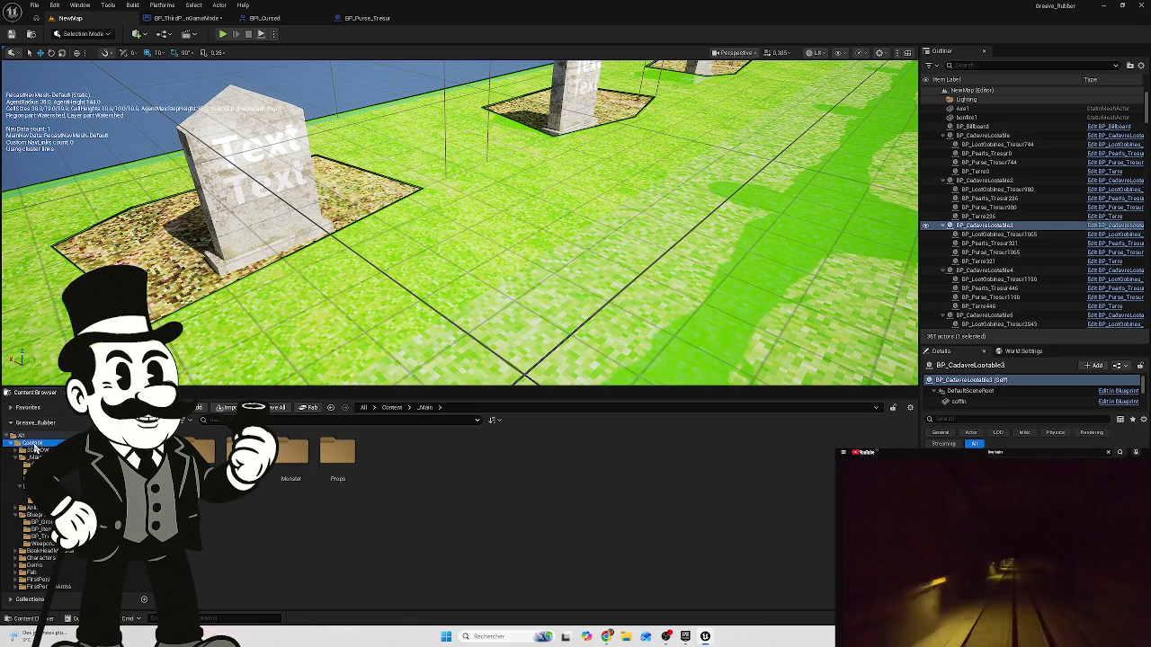
left_click(32, 444)
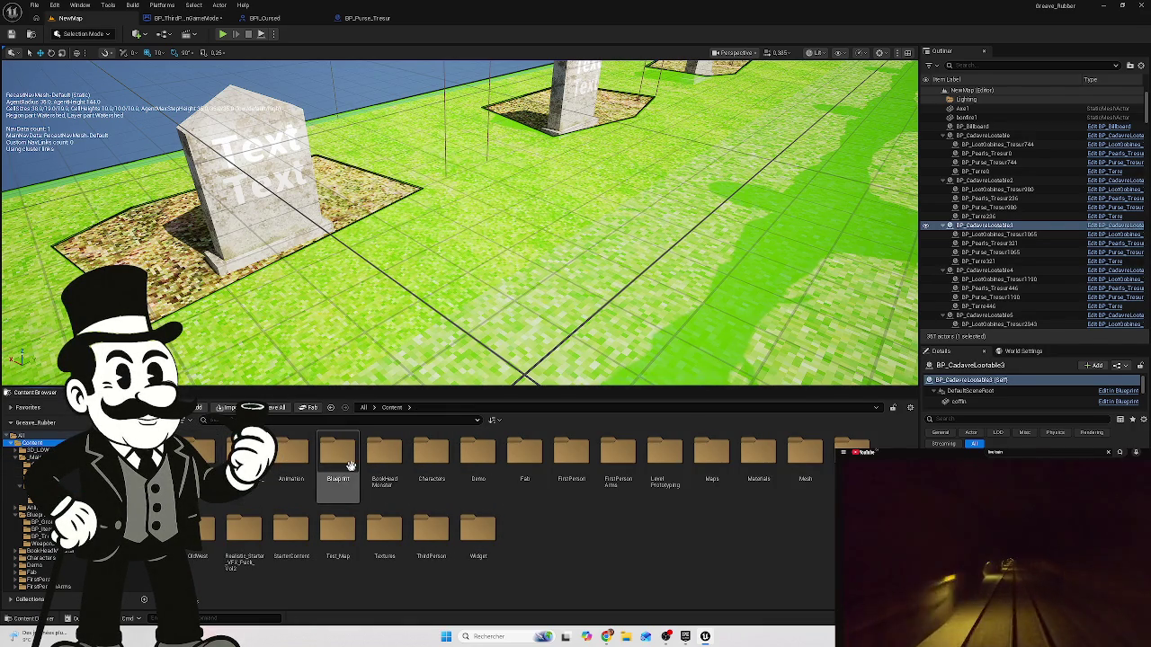
double_click(349, 465)
double_click(325, 469)
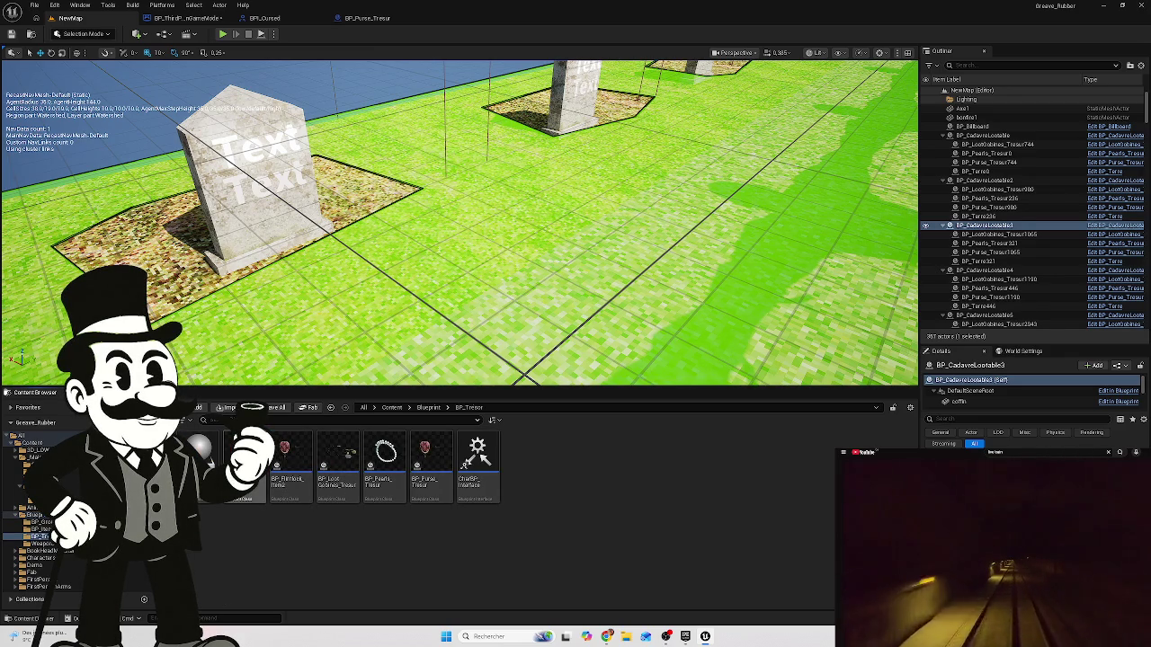
left_click(245, 463)
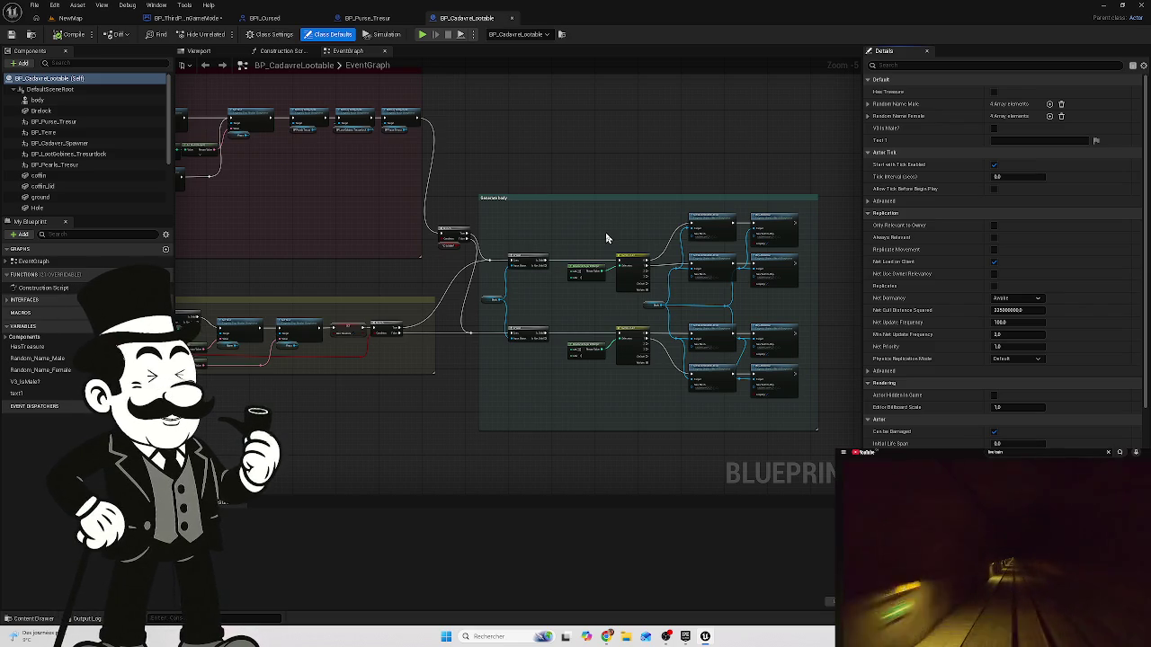
left_click_drag(337, 411, 597, 411)
scroll(392, 378, "up", 5)
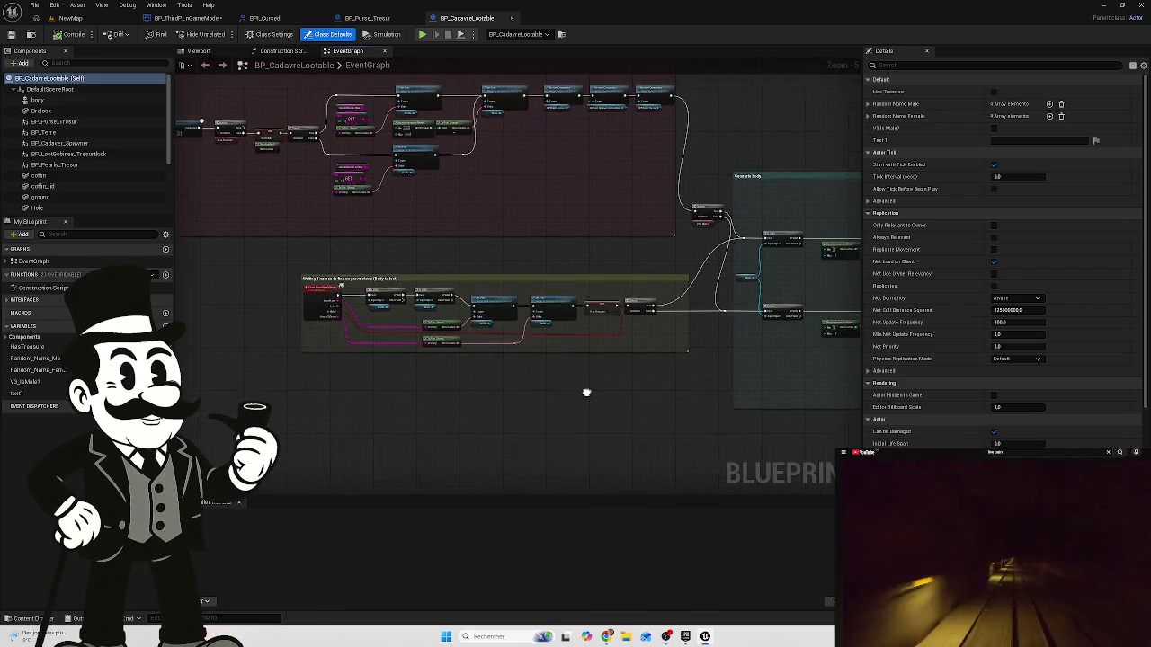
mouse_move(394, 442)
left_mouse_down()
mouse_move(398, 419)
mouse_move(443, 403)
left_mouse_up()
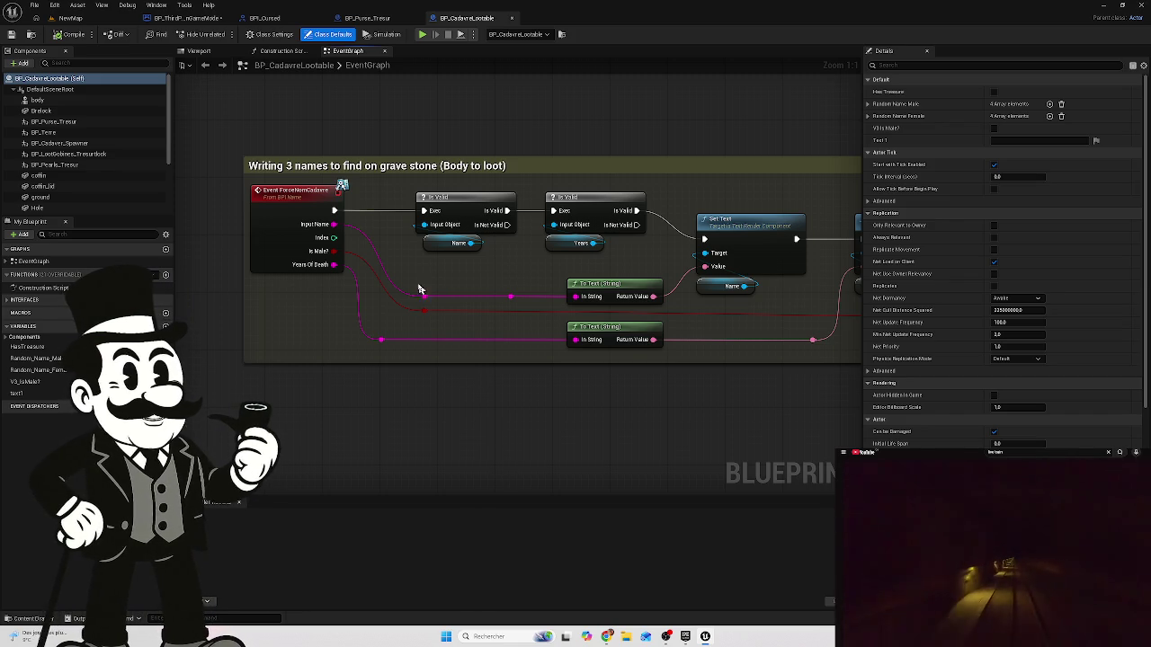
mouse_move(531, 443)
left_mouse_down()
mouse_move(476, 437)
mouse_move(635, 429)
mouse_move(339, 261)
mouse_move(642, 301)
left_mouse_up()
- Pan and zoom over the BeginPlay comment block, Random body name, IsValid chain and SHUFFLE/GET nodes
scroll(642, 300, "down", 3)
scroll(637, 300, "up", 2)
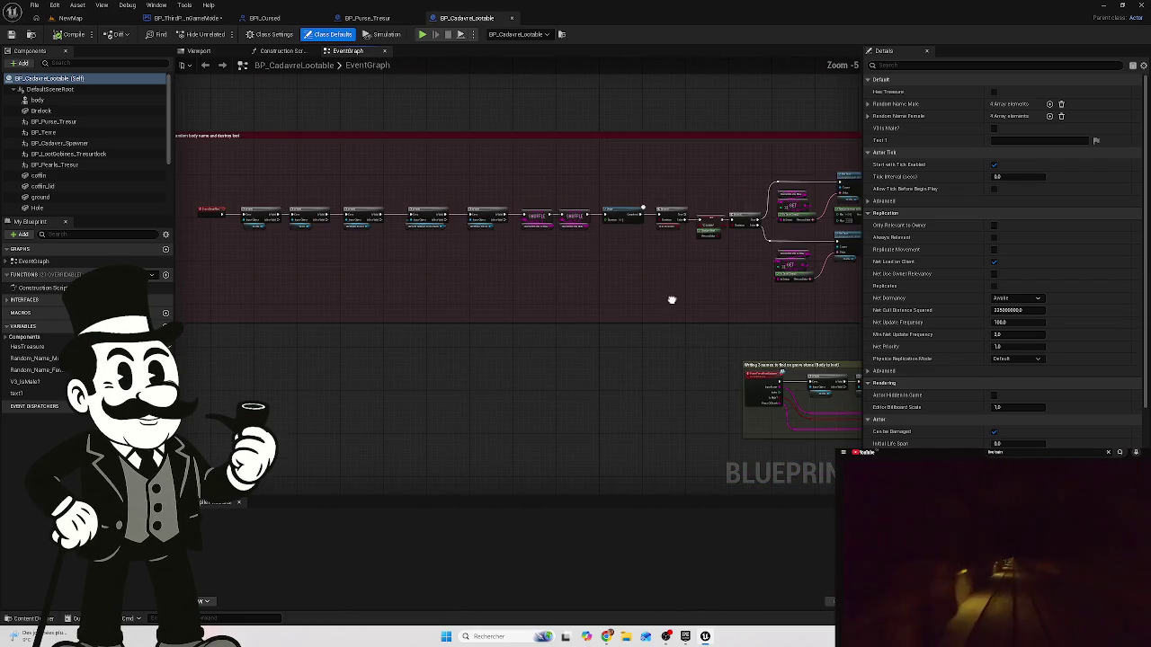
left_click_drag(240, 238, 448, 274)
scroll(449, 274, "up", 5)
left_click_drag(635, 293, 427, 299)
left_click_drag(610, 296, 463, 292)
scroll(554, 282, "down", 1)
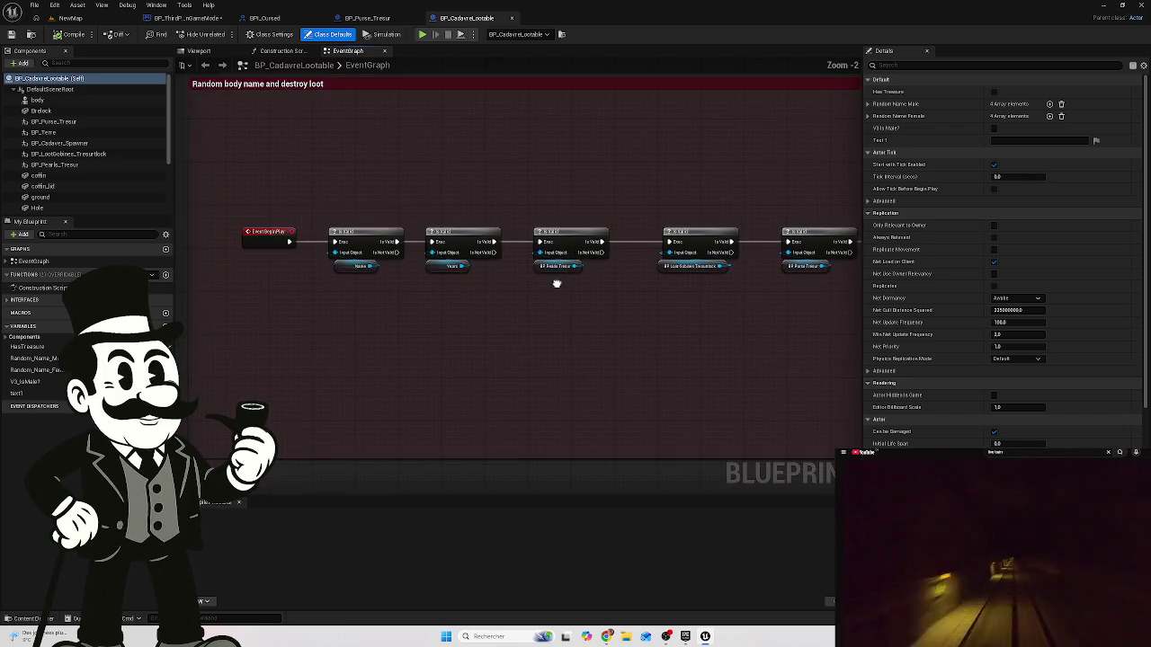
mouse_move(555, 282)
left_mouse_down()
mouse_move(515, 296)
mouse_move(441, 291)
left_mouse_up()
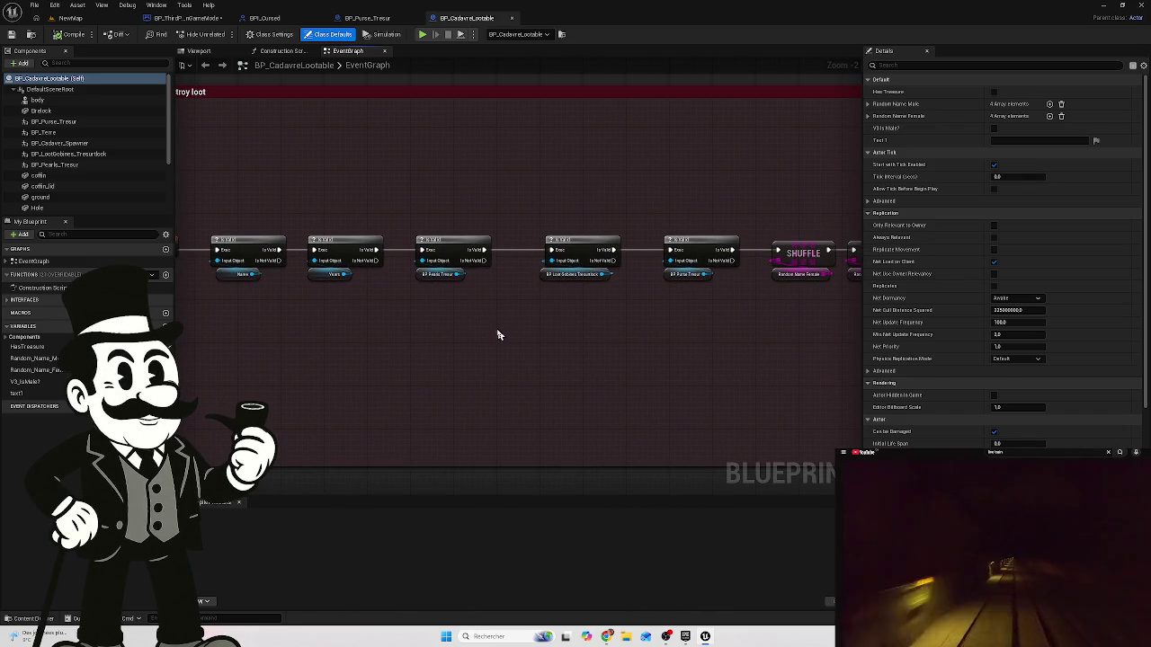
left_click_drag(477, 286, 206, 246)
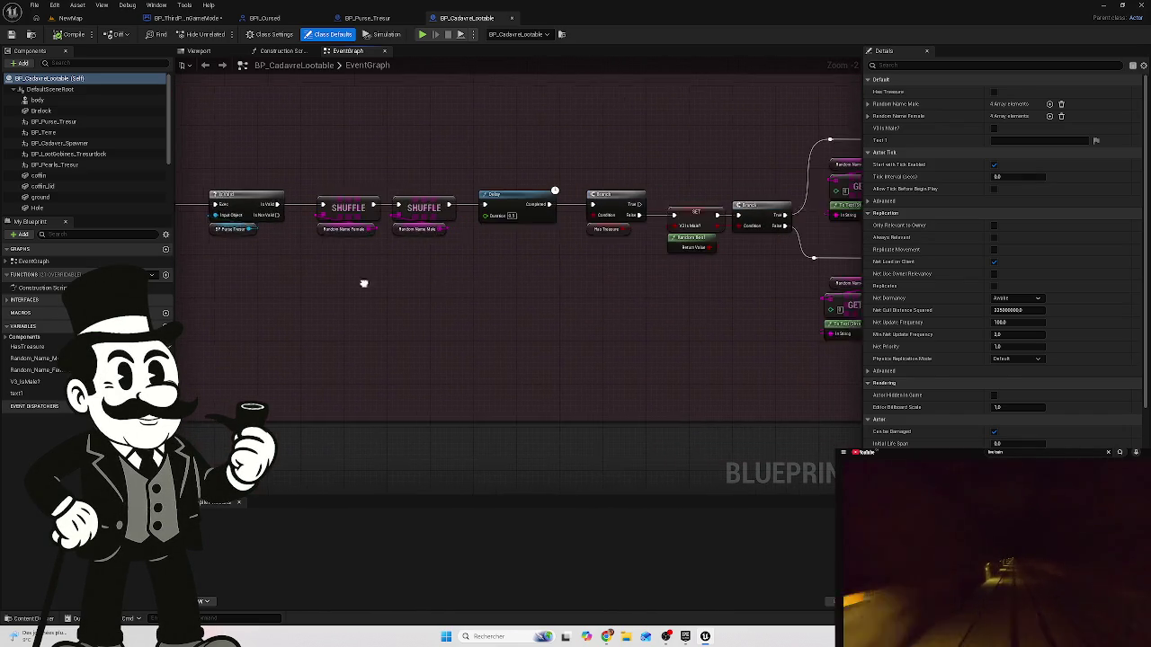
scroll(413, 290, "down", 1)
mouse_move(357, 297)
left_mouse_down()
mouse_move(761, 352)
mouse_move(361, 300)
left_mouse_up()
scroll(750, 354, "down", 2)
scroll(655, 282, "up", 6)
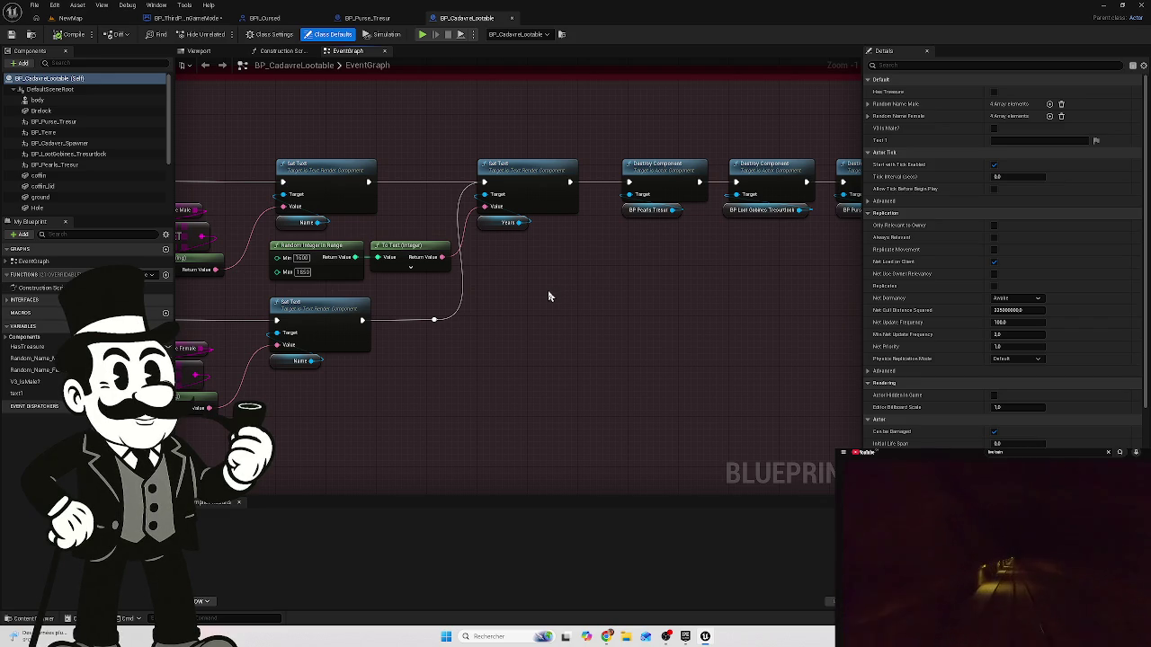
- Review the branching, gravestone comment and Destroy Component nodes, then go back to the NewMap level
mouse_move(599, 261)
left_mouse_down()
mouse_move(530, 274)
mouse_move(779, 281)
mouse_move(511, 327)
left_mouse_up()
scroll(530, 273, "down", 4)
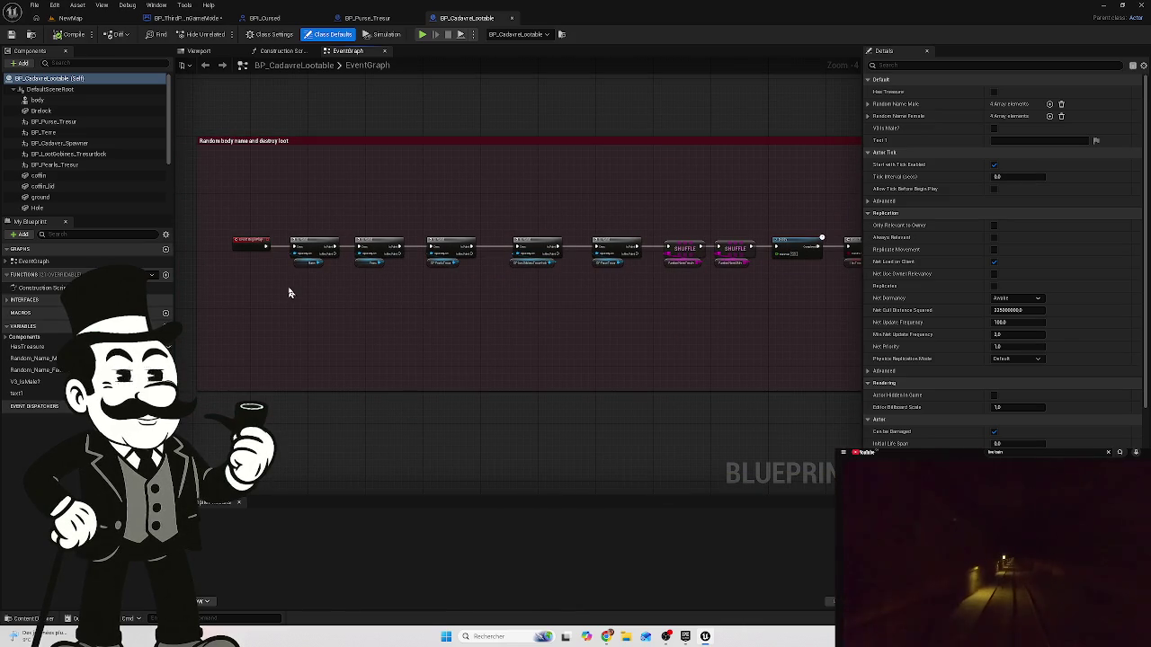
mouse_move(493, 311)
left_mouse_down()
mouse_move(372, 298)
mouse_move(419, 324)
mouse_move(647, 288)
left_mouse_up()
scroll(545, 236, "up", 1)
scroll(537, 249, "up", 1)
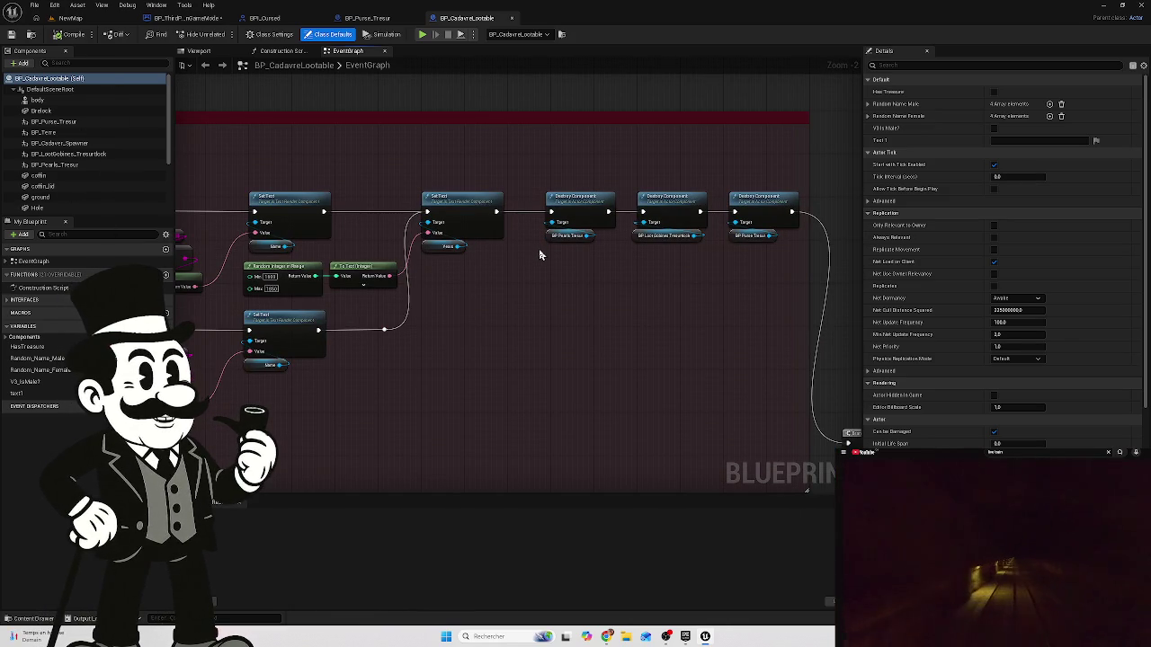
scroll(603, 249, "up", 2)
left_click_drag(621, 293, 593, 311)
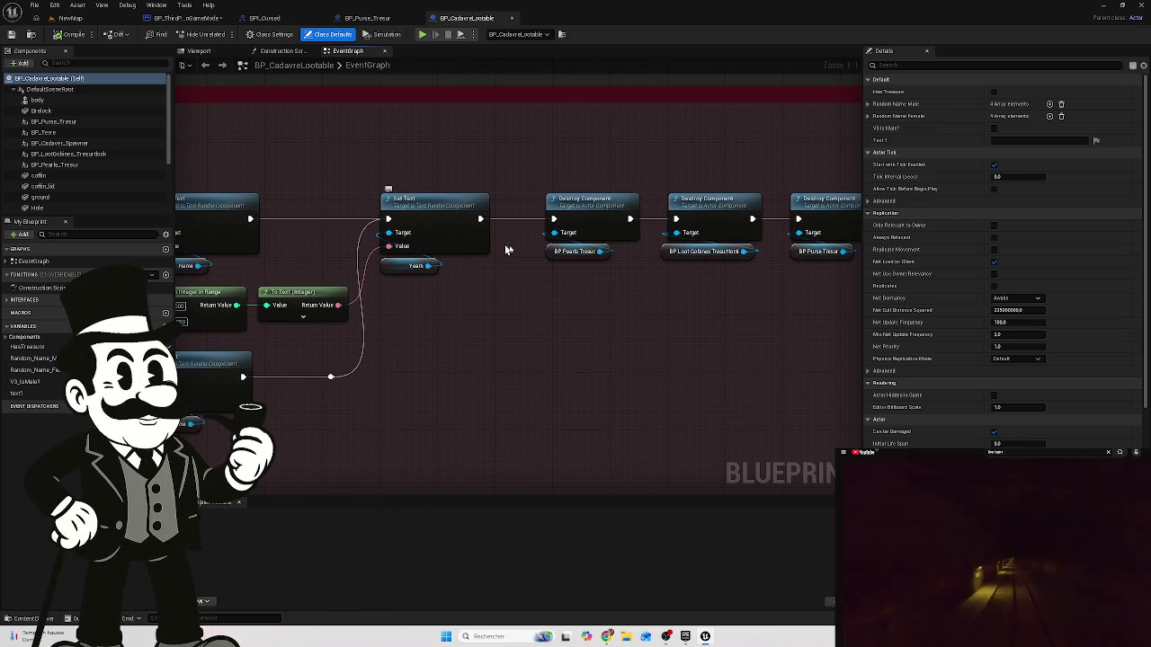
mouse_move(560, 311)
left_mouse_down()
mouse_move(615, 306)
mouse_move(620, 265)
left_mouse_up()
scroll(613, 307, "down", 1)
left_click_drag(567, 329, 665, 318)
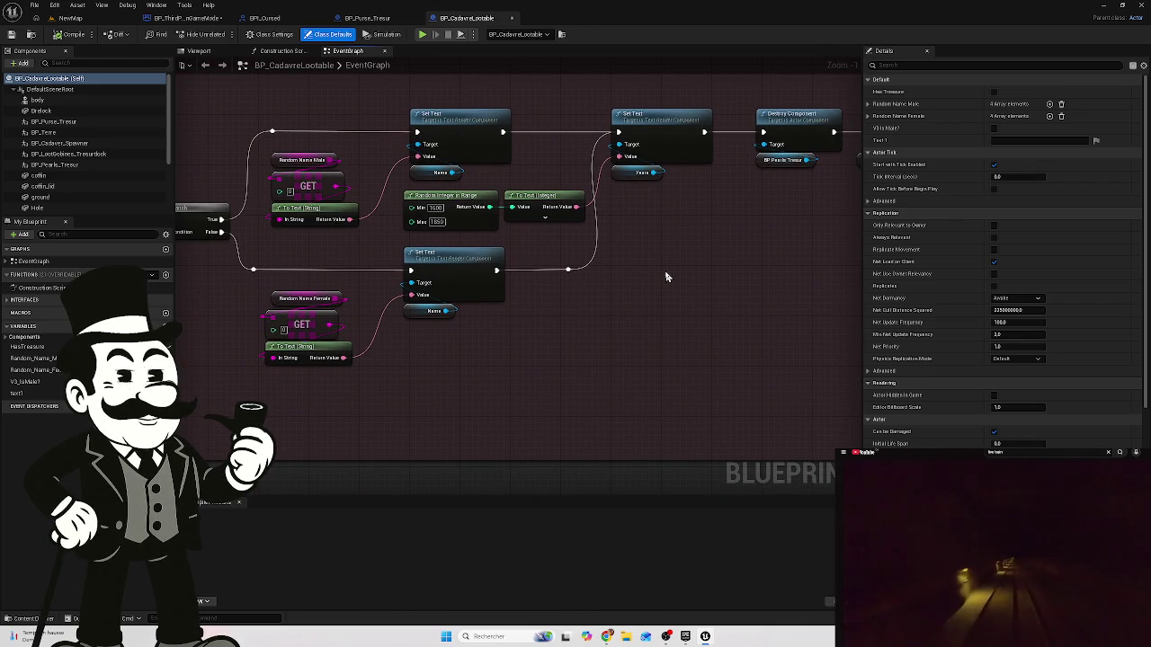
left_click(70, 18)
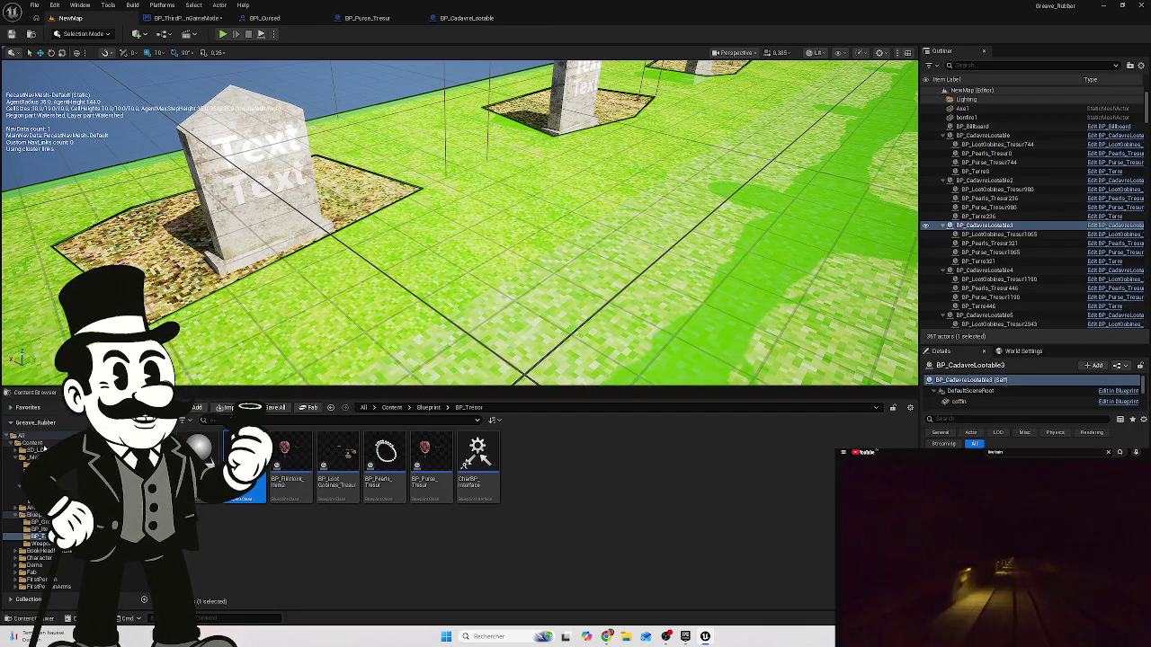
- Navigate the Content Browser to the Content > ThirdPerson > Blueprints folder
left_click(32, 442)
left_click(437, 538)
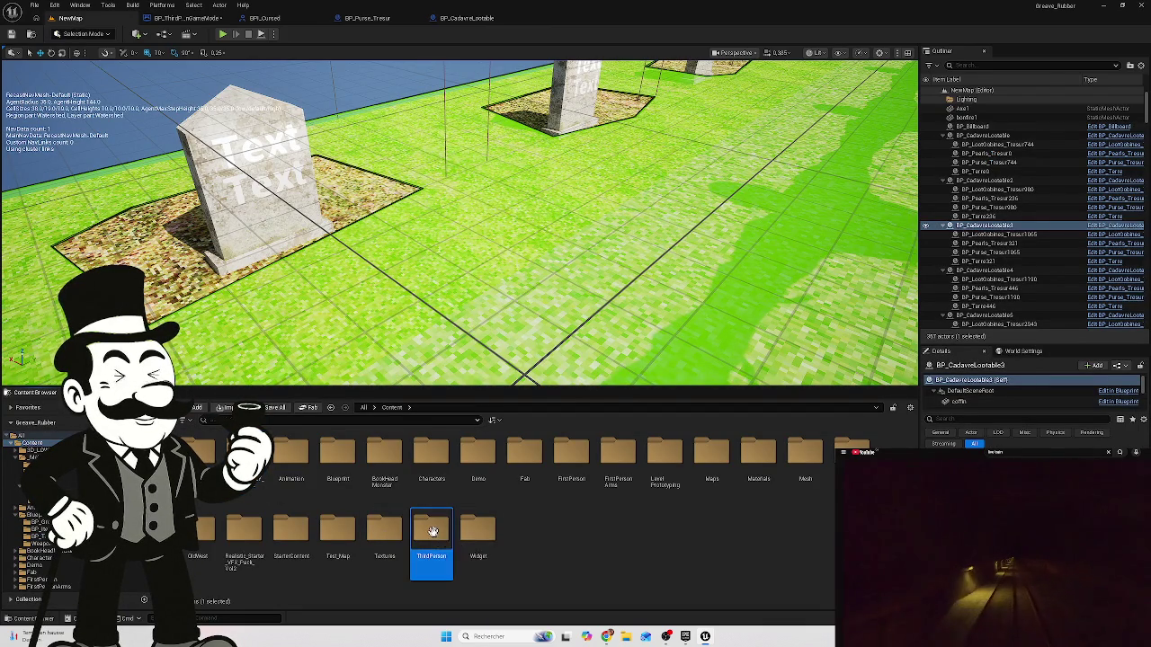
double_click(431, 533)
double_click(200, 449)
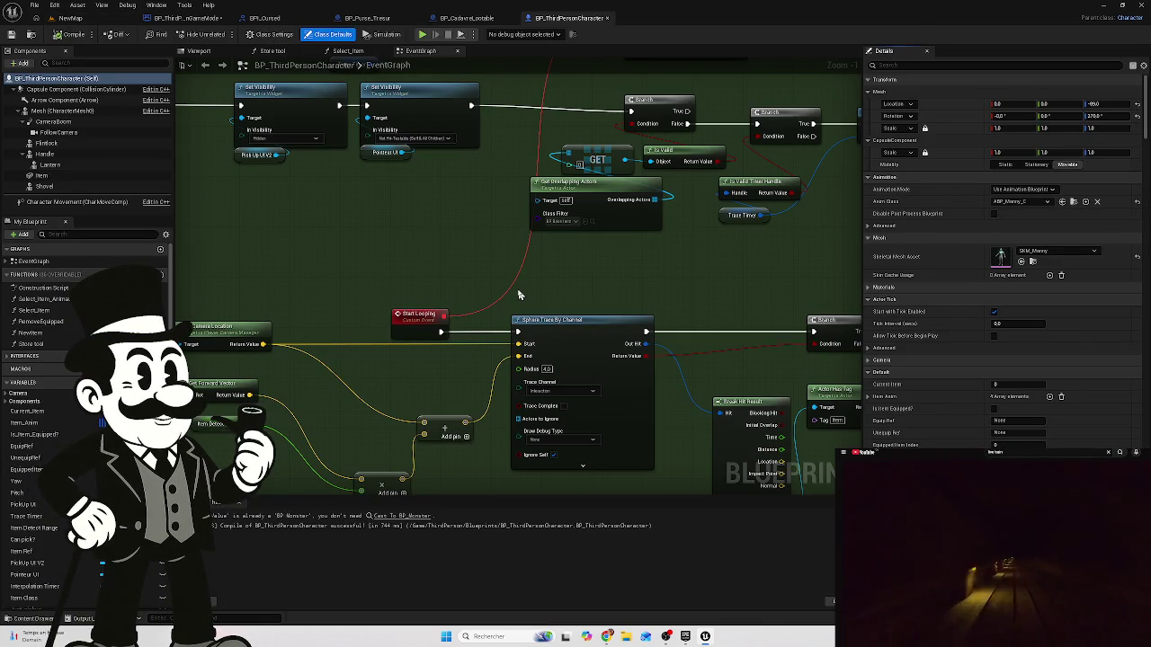
scroll(521, 288, "down", 2)
mouse_move(524, 252)
left_mouse_down()
mouse_move(720, 293)
mouse_move(470, 298)
mouse_move(466, 340)
left_mouse_up()
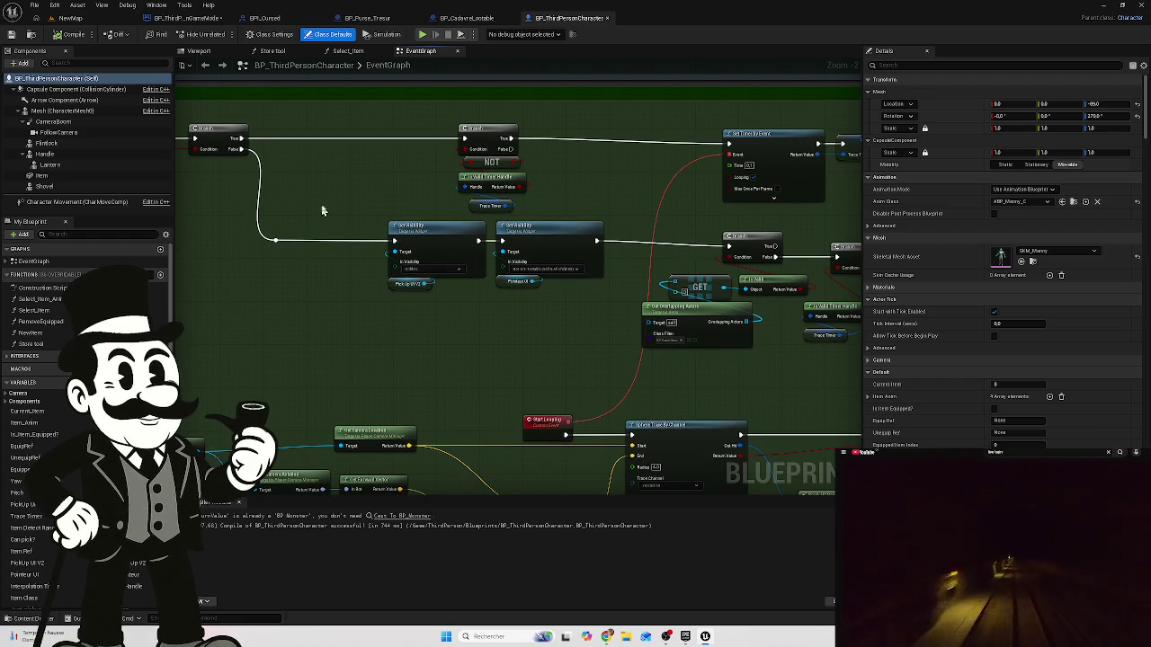
left_click_drag(598, 208, 501, 218)
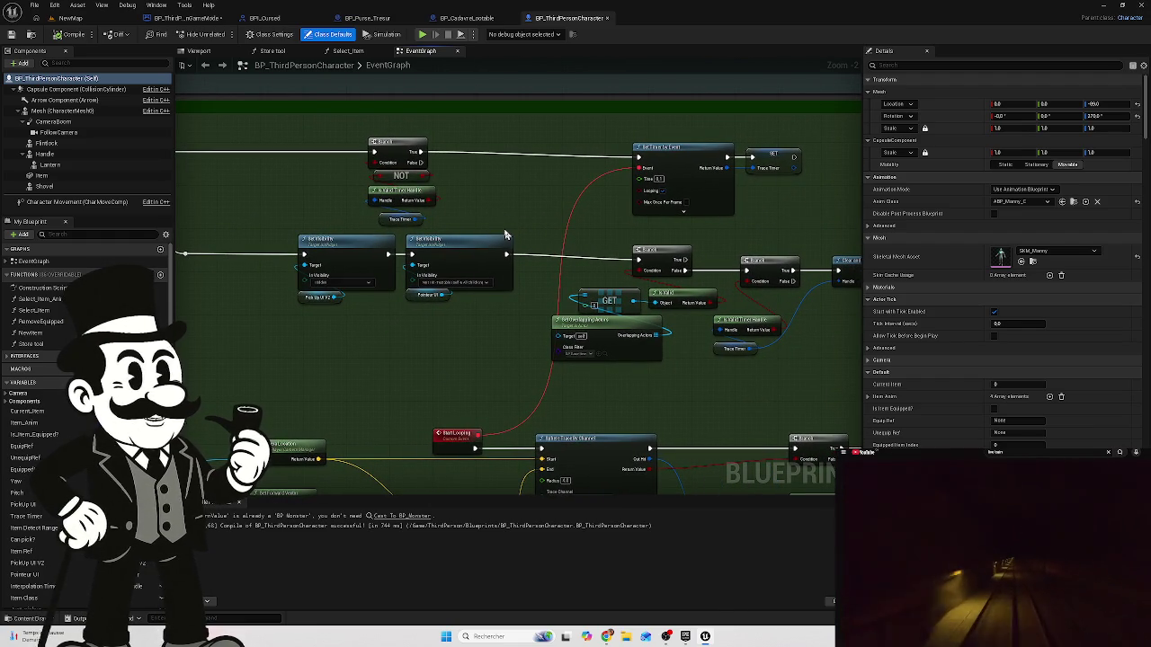
left_click_drag(511, 185, 502, 194)
scroll(502, 194, "down", 5)
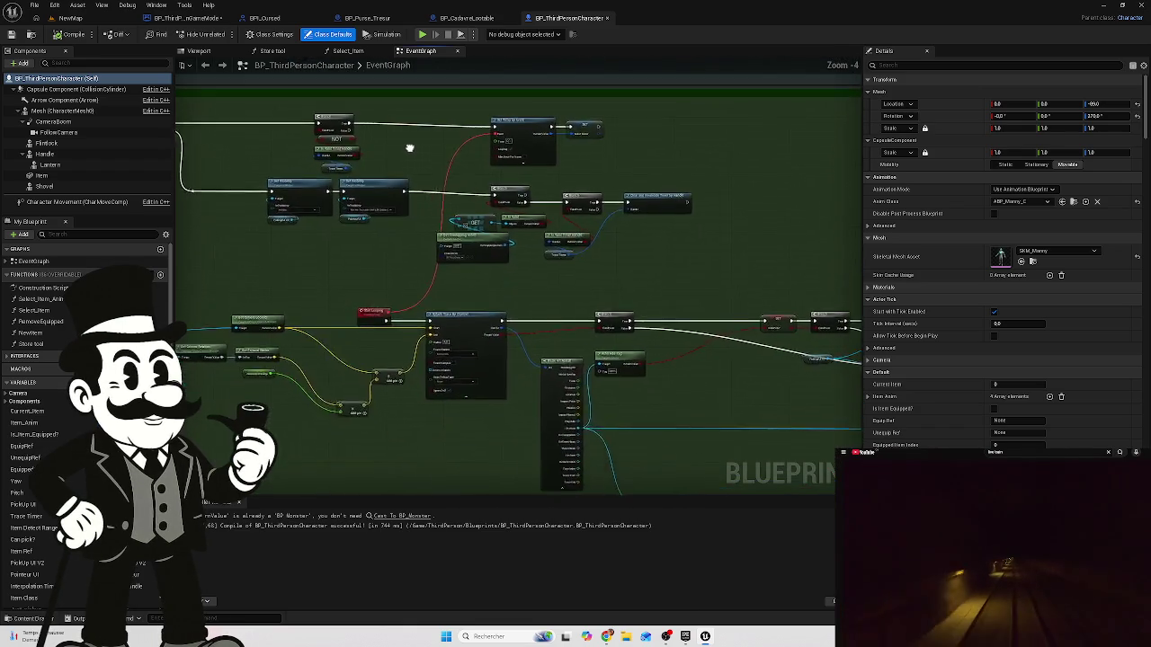
scroll(626, 205, "up", 6)
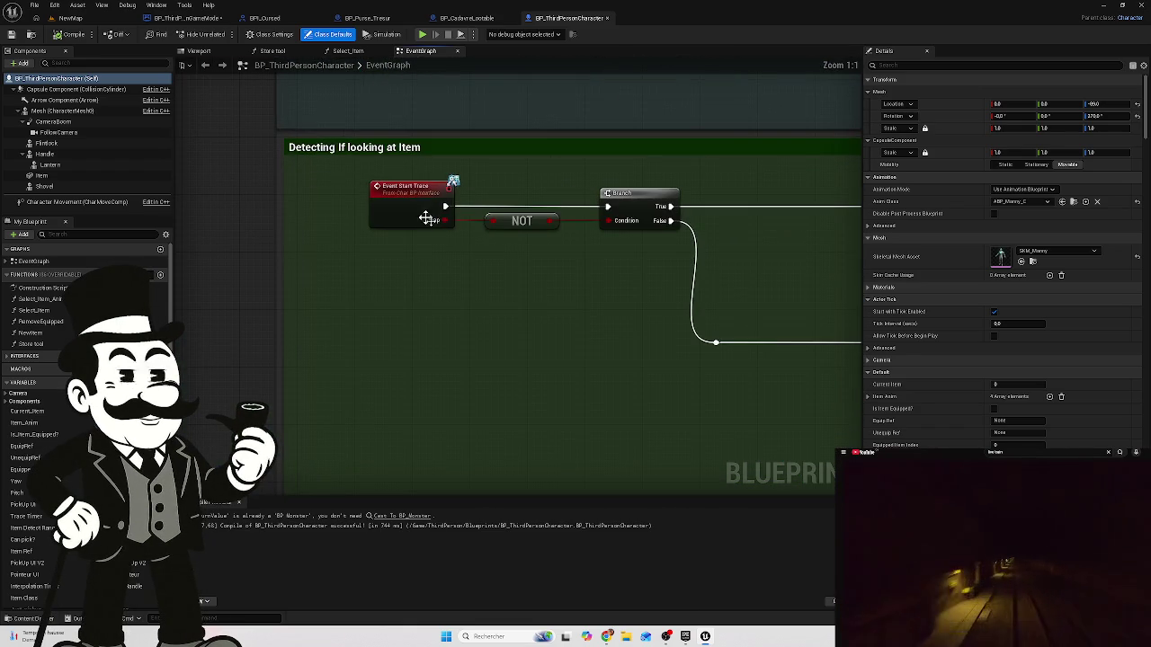
left_click_drag(549, 268, 244, 259)
left_click_drag(526, 283, 270, 239)
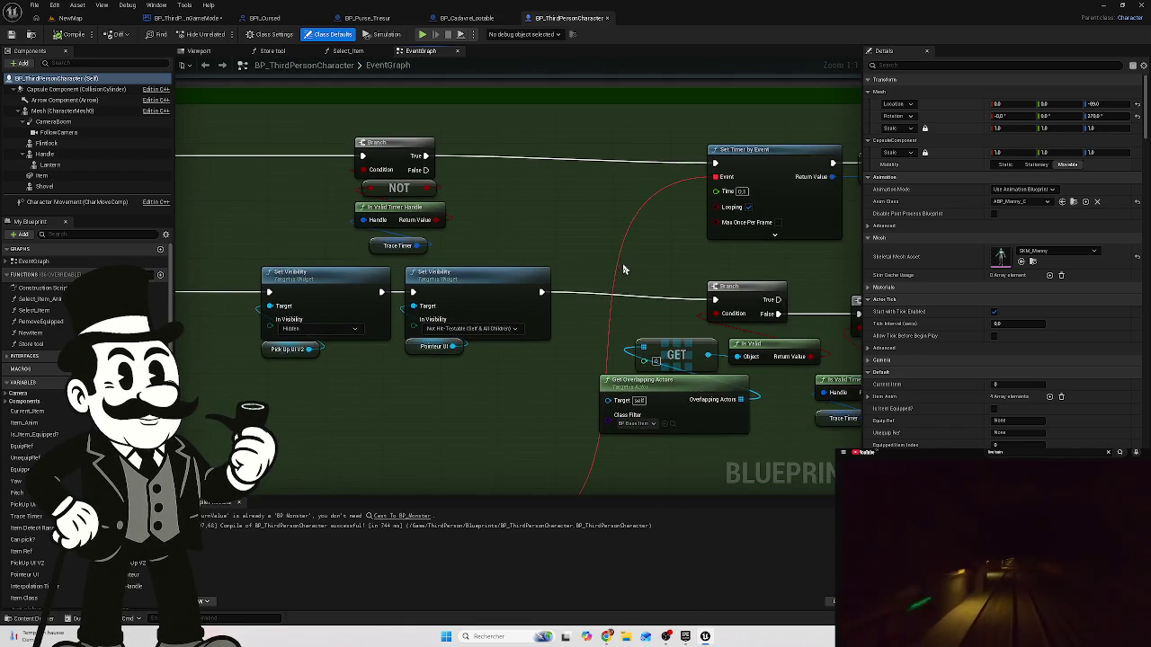
left_click_drag(639, 267, 402, 252)
mouse_move(666, 265)
left_mouse_down()
mouse_move(603, 243)
mouse_move(645, 198)
left_mouse_up()
left_click_drag(547, 398, 601, 247)
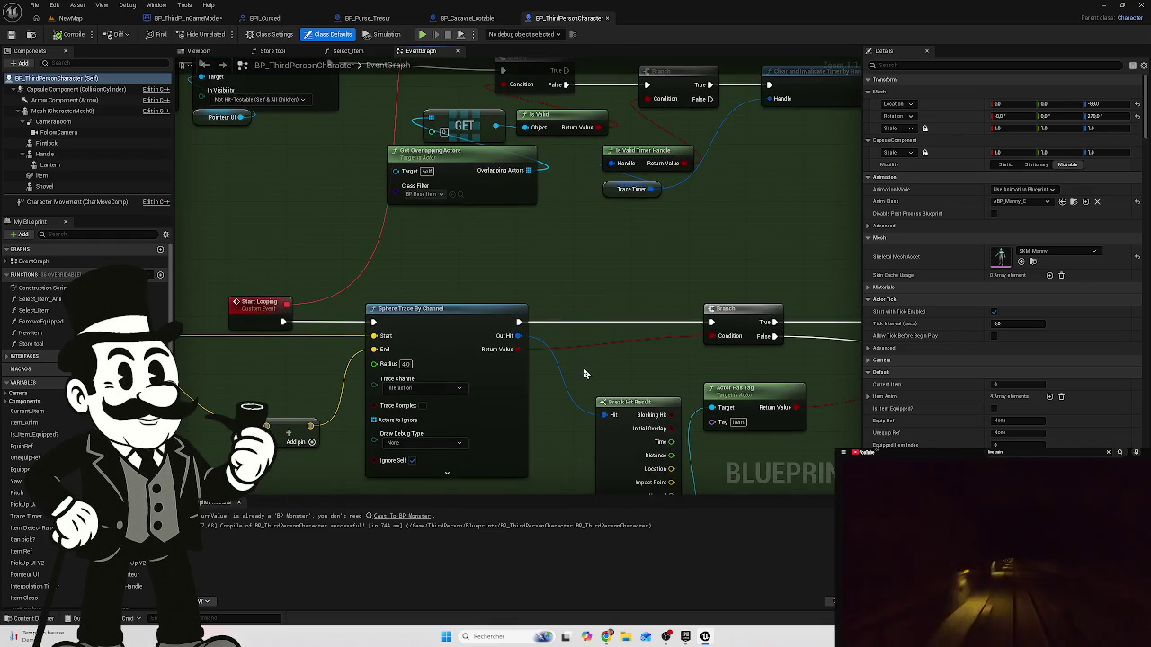
left_click_drag(583, 374, 594, 249)
mouse_move(767, 393)
left_mouse_down()
mouse_move(622, 367)
mouse_move(545, 332)
left_mouse_up()
left_click_drag(621, 294, 493, 329)
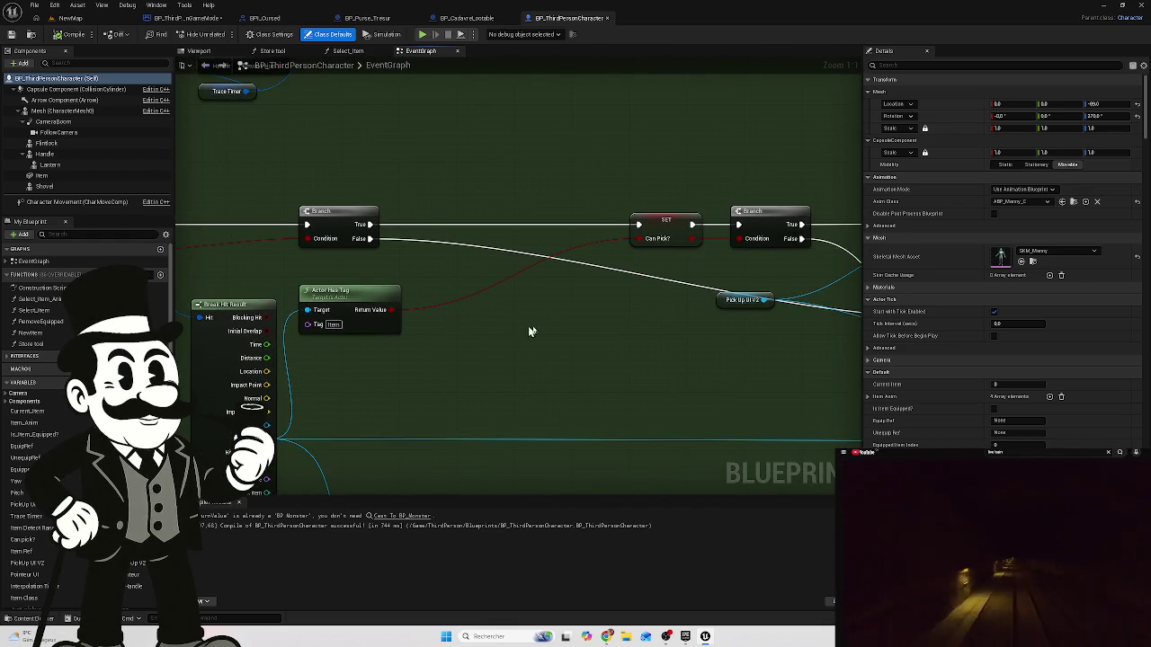
left_click_drag(618, 319, 491, 309)
left_click_drag(680, 319, 490, 326)
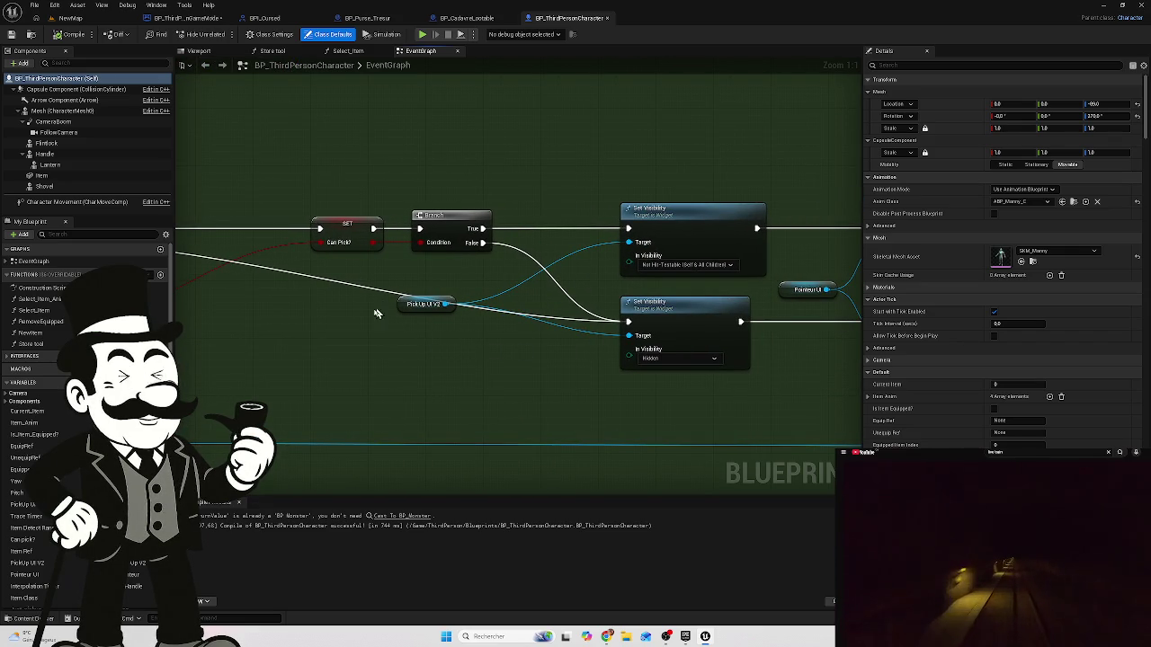
left_click_drag(379, 309, 241, 316)
left_click_drag(634, 341, 360, 350)
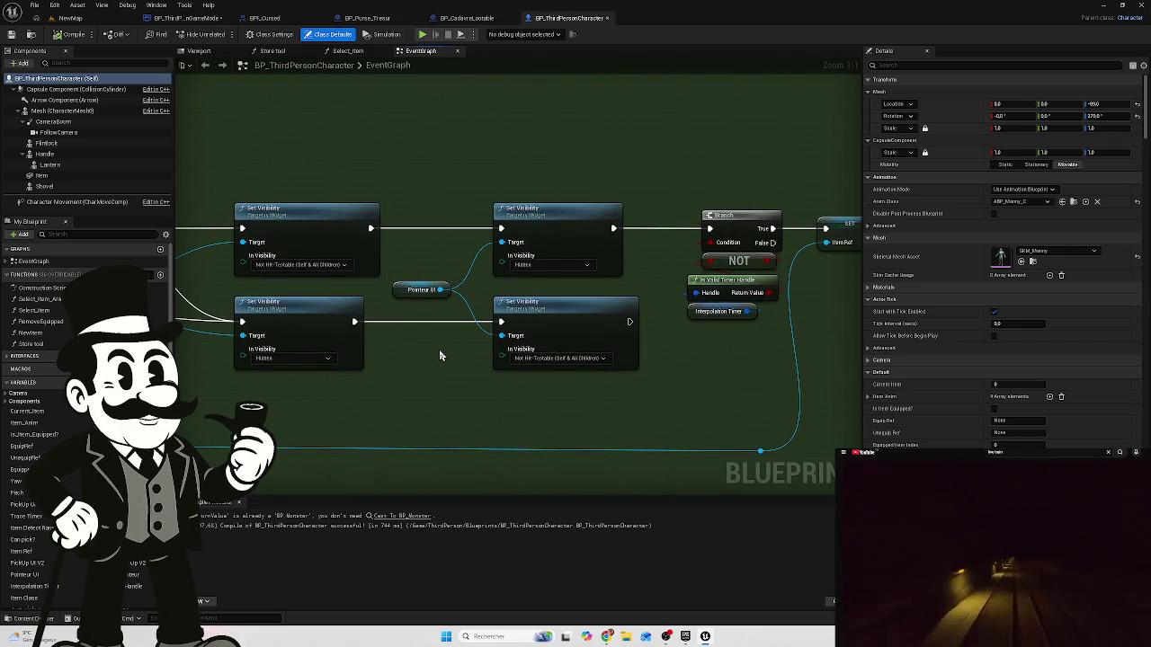
scroll(440, 356, "down", 1)
mouse_move(462, 342)
left_mouse_down()
mouse_move(502, 334)
mouse_move(380, 334)
mouse_move(583, 331)
left_mouse_up()
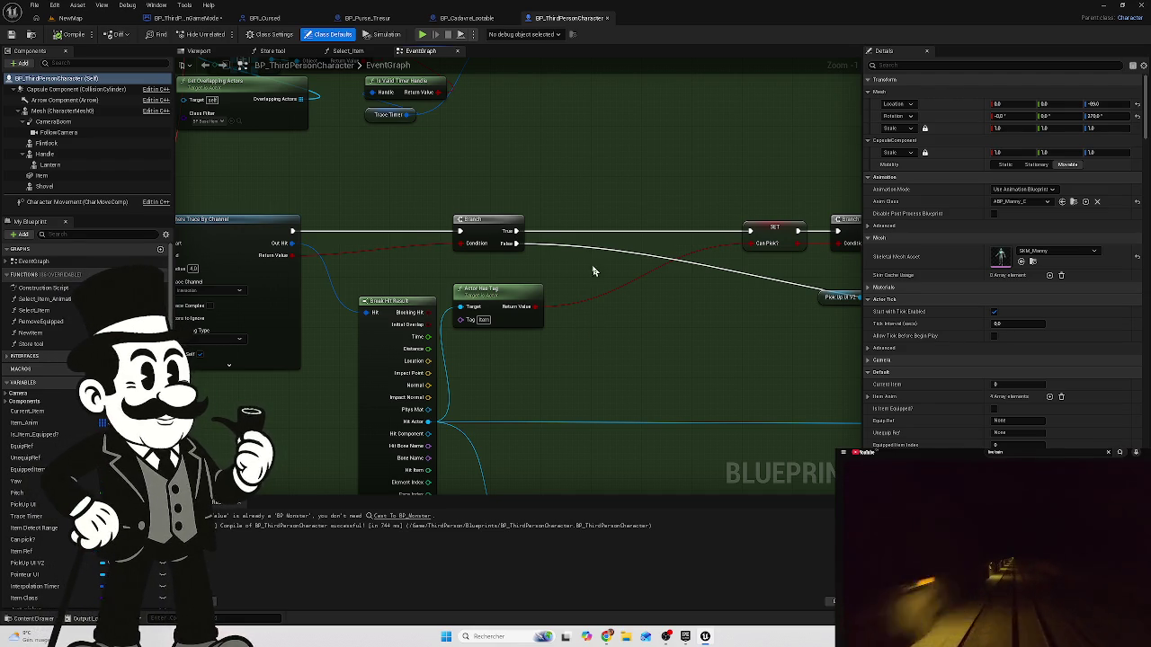
- Shift the Pick Up UI V2 node up-right and survey the Sphere Trace and Break Hit Result nodes
scroll(670, 360, "down", 3)
scroll(630, 329, "up", 1)
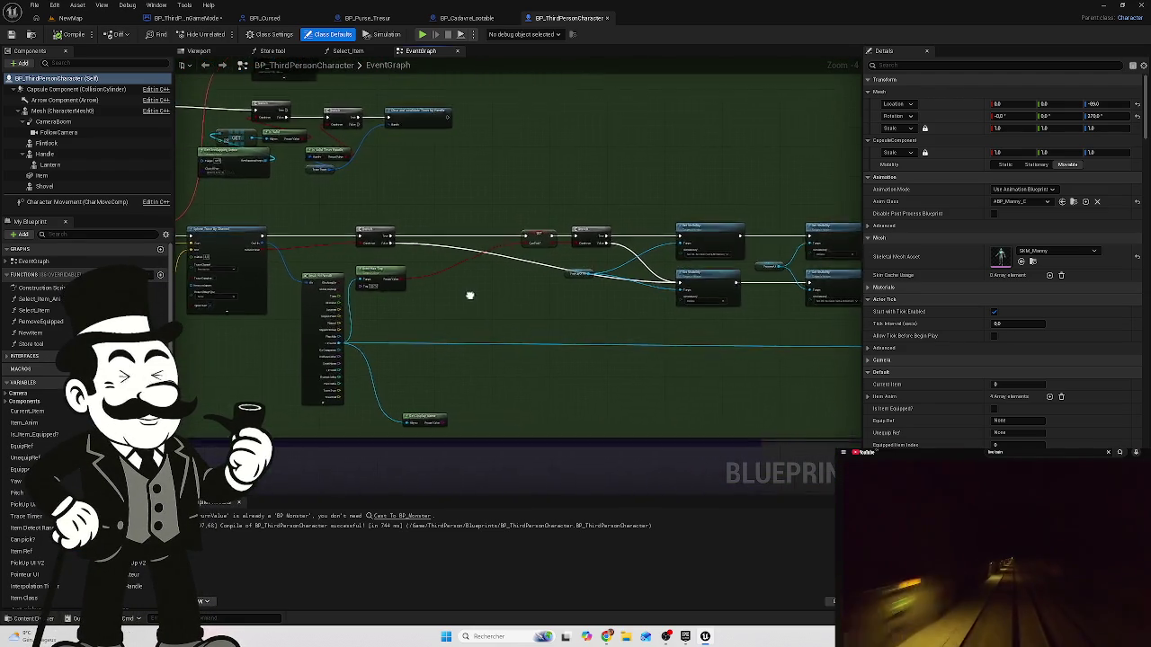
scroll(552, 298, "up", 1)
scroll(552, 296, "up", 1)
left_click_drag(592, 265, 627, 258)
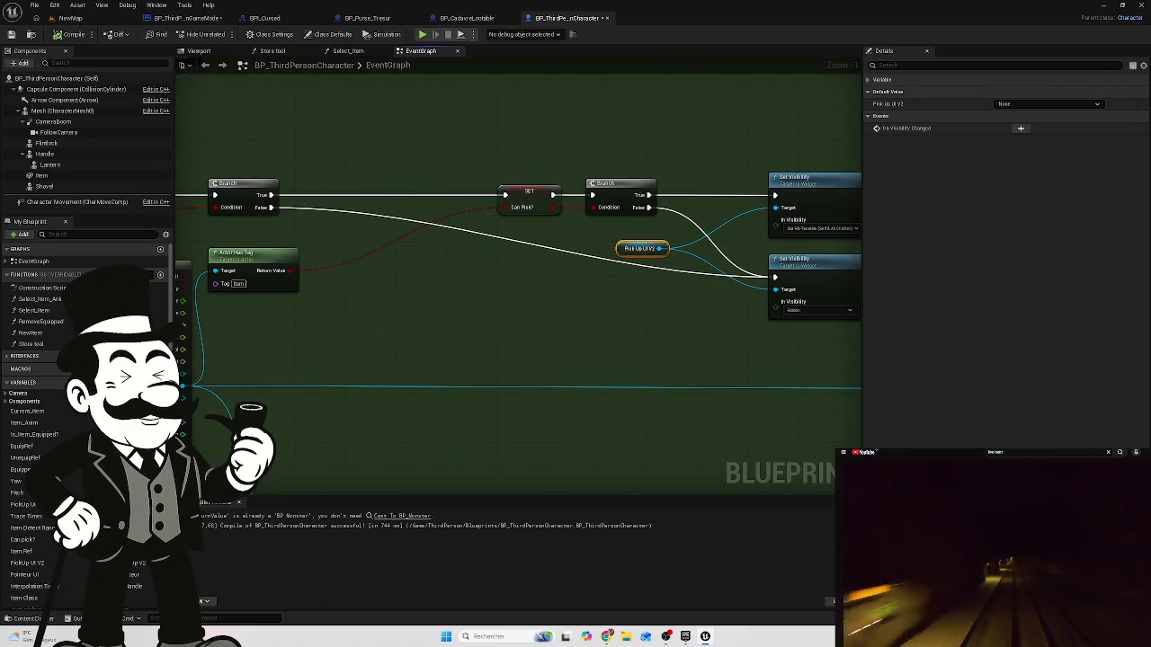
left_click_drag(480, 328, 761, 355)
left_click_drag(201, 396, 488, 405)
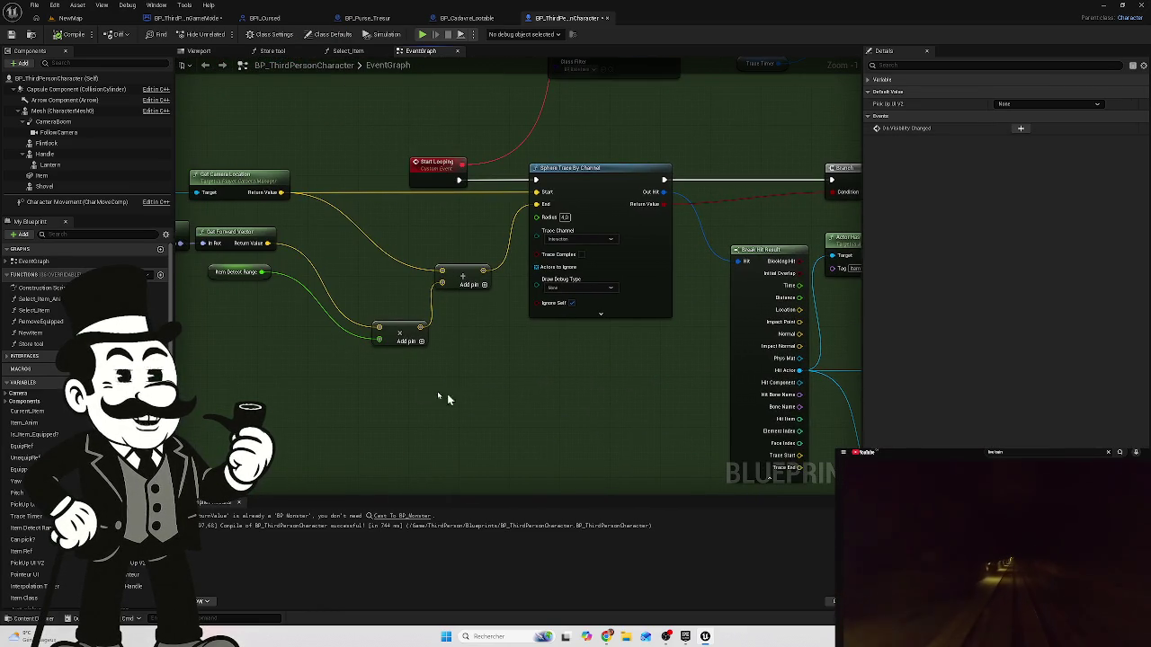
mouse_move(571, 390)
left_mouse_down()
mouse_move(739, 385)
mouse_move(691, 393)
mouse_move(438, 376)
left_mouse_up()
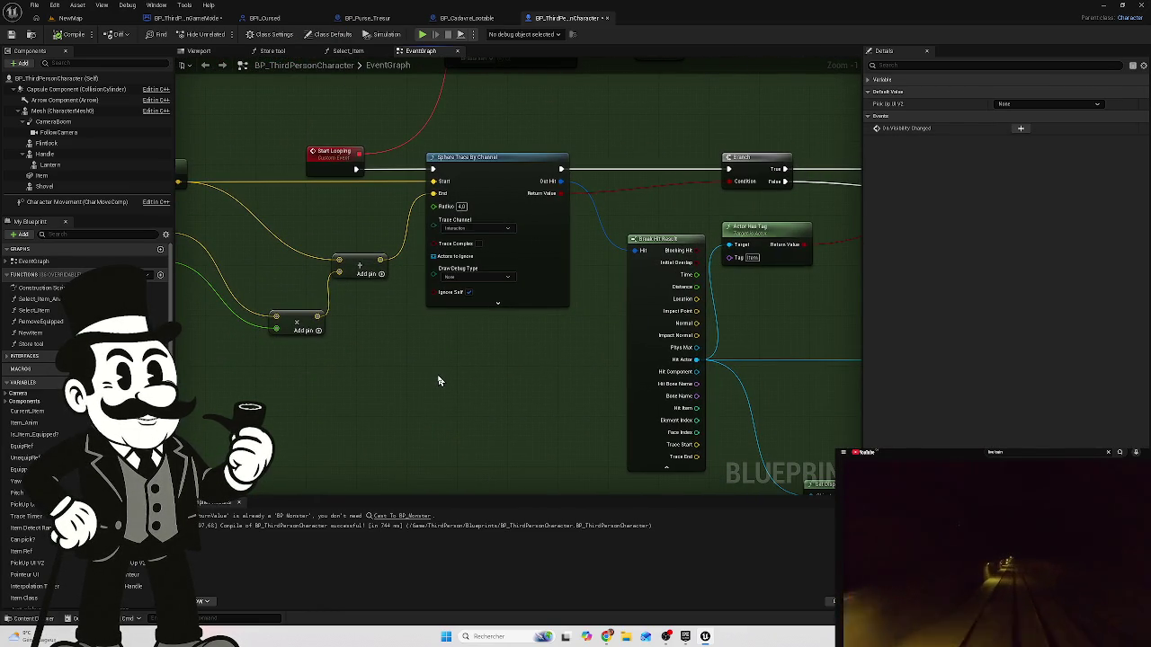
mouse_move(783, 300)
left_mouse_down()
mouse_move(648, 324)
mouse_move(495, 310)
left_mouse_up()
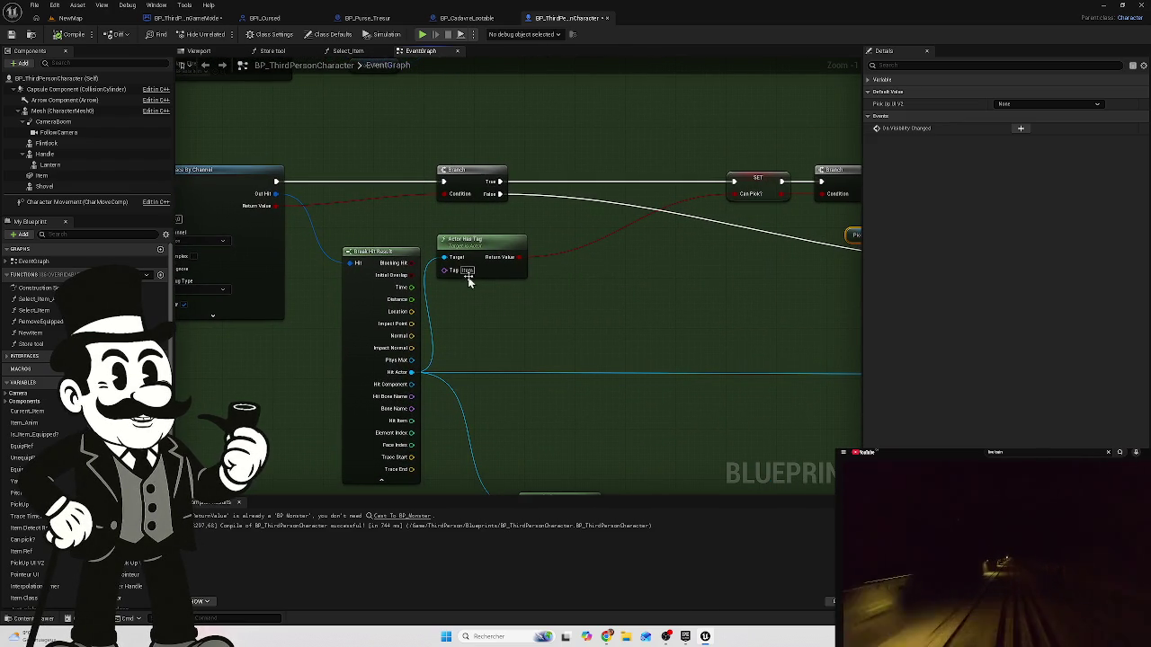
- Move Actor Has Tag slightly down and Get Player Camera Manager up and to the right
left_click(518, 243)
left_click_drag(518, 243, 518, 249)
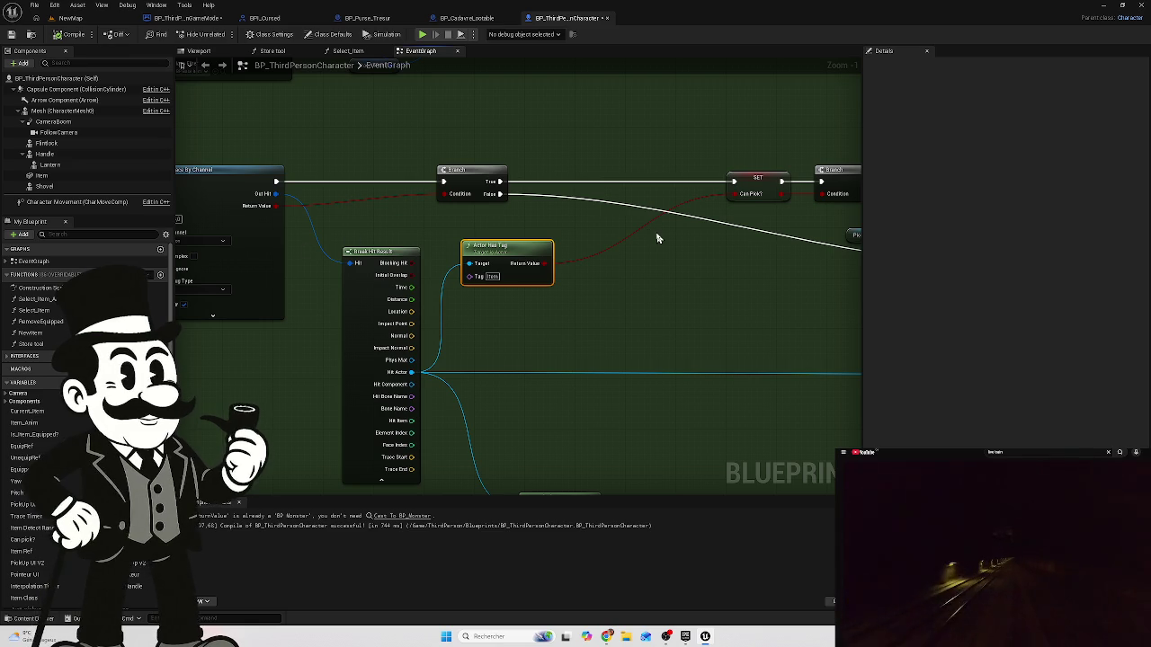
mouse_move(261, 321)
left_mouse_down()
mouse_move(394, 302)
mouse_move(706, 311)
left_mouse_up()
left_click_drag(379, 219, 410, 207)
left_click_drag(739, 270, 618, 254)
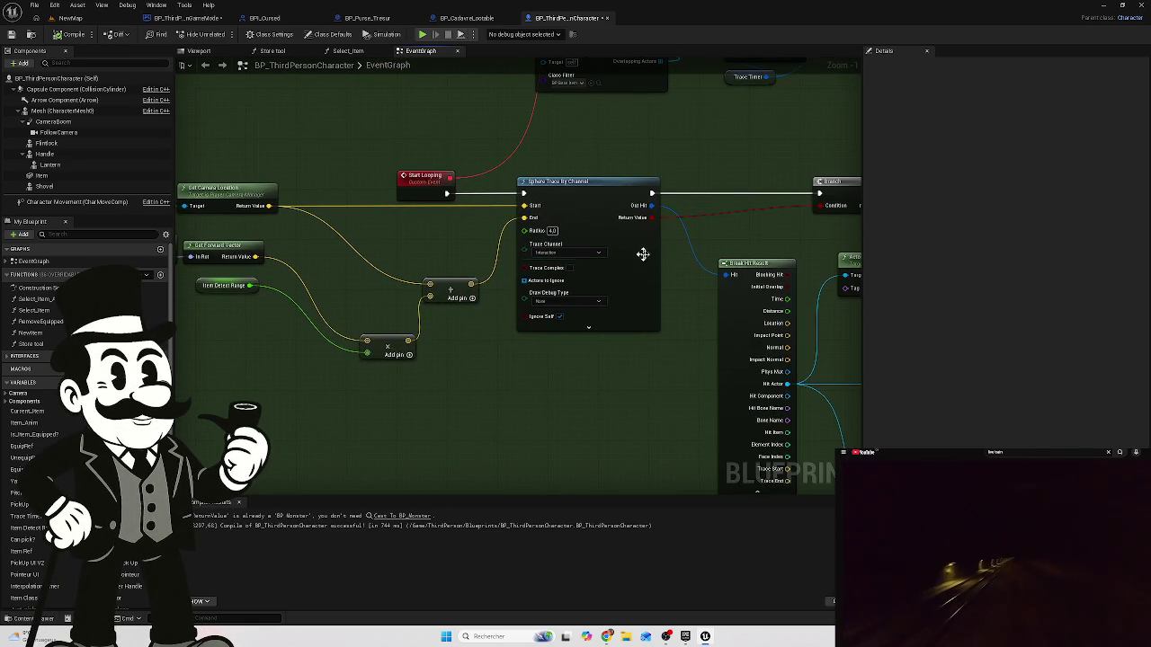
- Pan across Get Overlapping Actors, SET, Branch, NOT and Set Visibility nodes to review the layout
left_click_drag(553, 153, 469, 266)
mouse_move(585, 274)
left_mouse_down()
mouse_move(514, 245)
mouse_move(338, 230)
left_mouse_up()
mouse_move(595, 220)
left_mouse_down()
mouse_move(581, 208)
mouse_move(508, 216)
left_mouse_up()
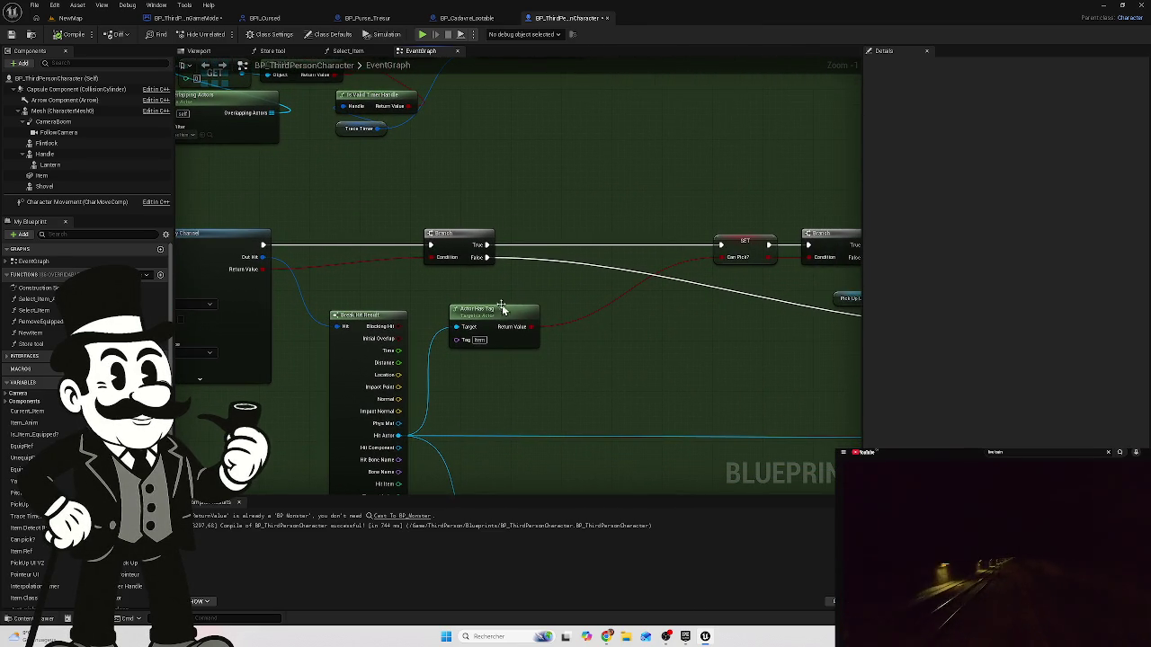
mouse_move(644, 348)
left_mouse_down()
mouse_move(532, 329)
mouse_move(409, 332)
left_mouse_up()
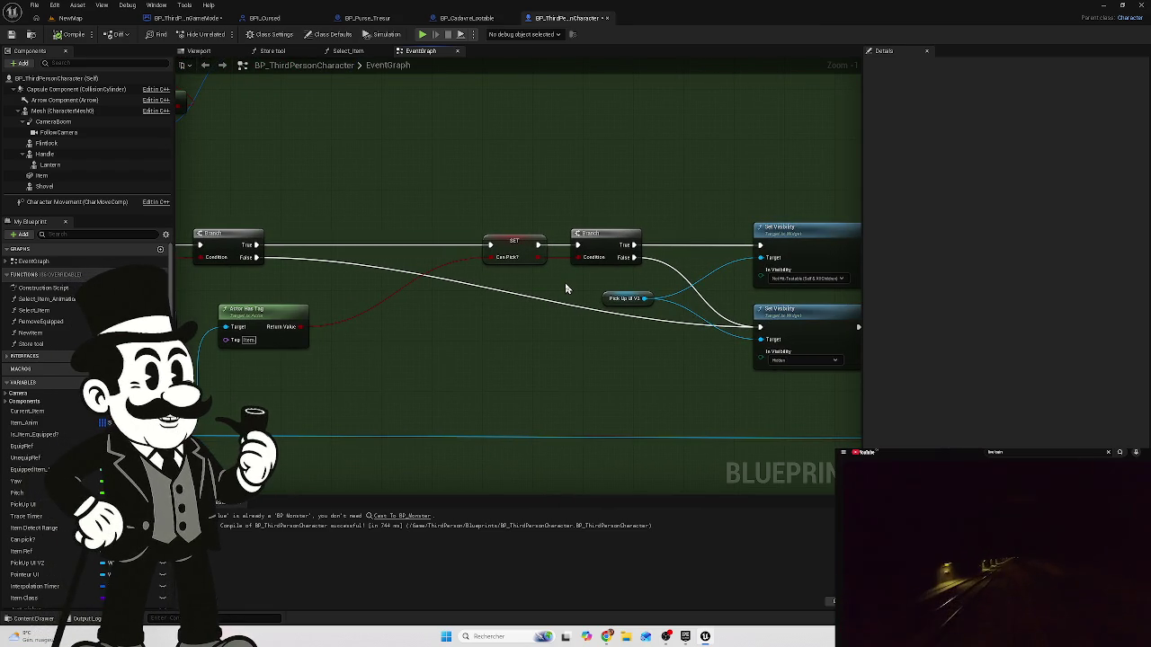
scroll(565, 289, "up", 1)
left_click_drag(558, 285, 458, 289)
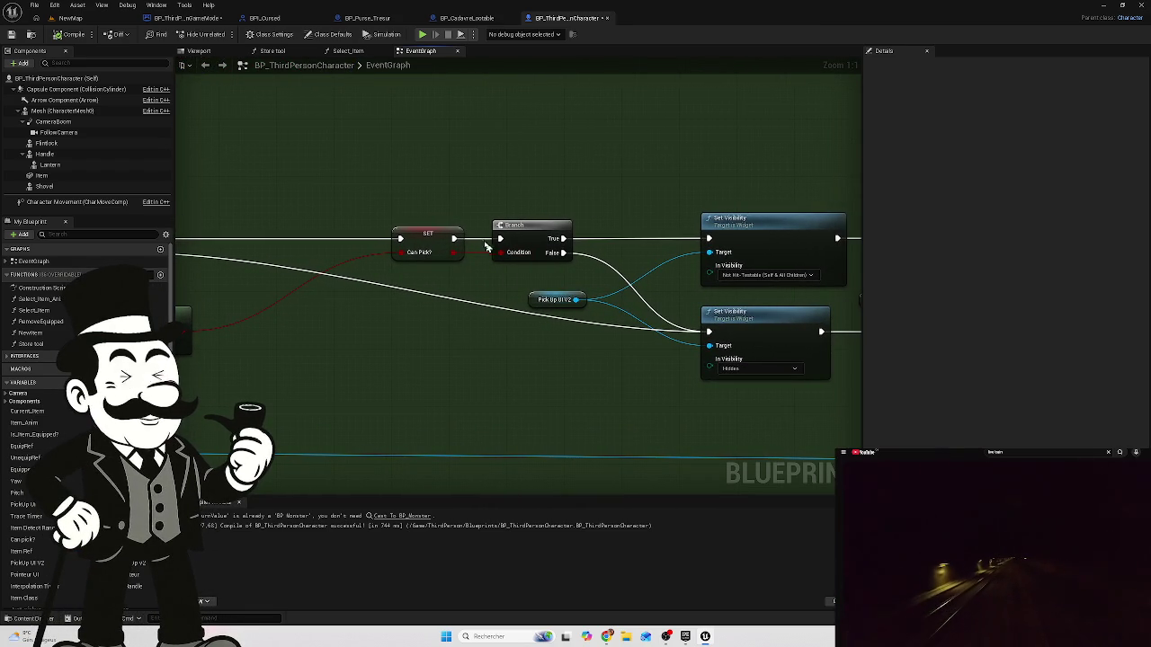
left_click_drag(458, 294, 355, 301)
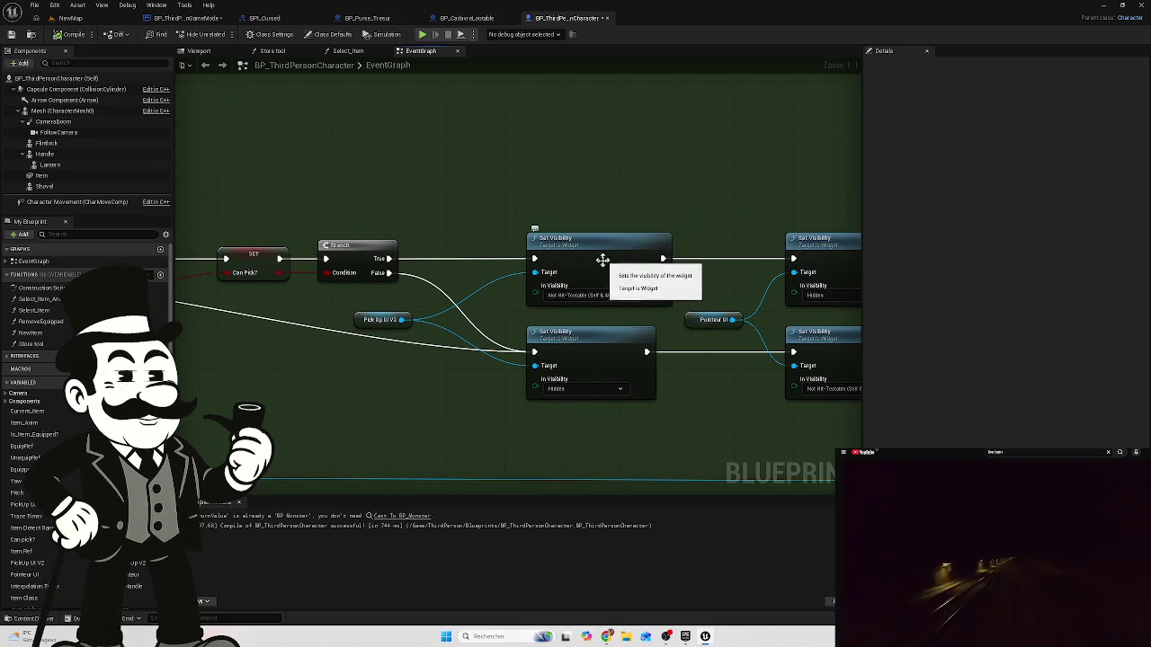
left_click_drag(630, 330, 430, 316)
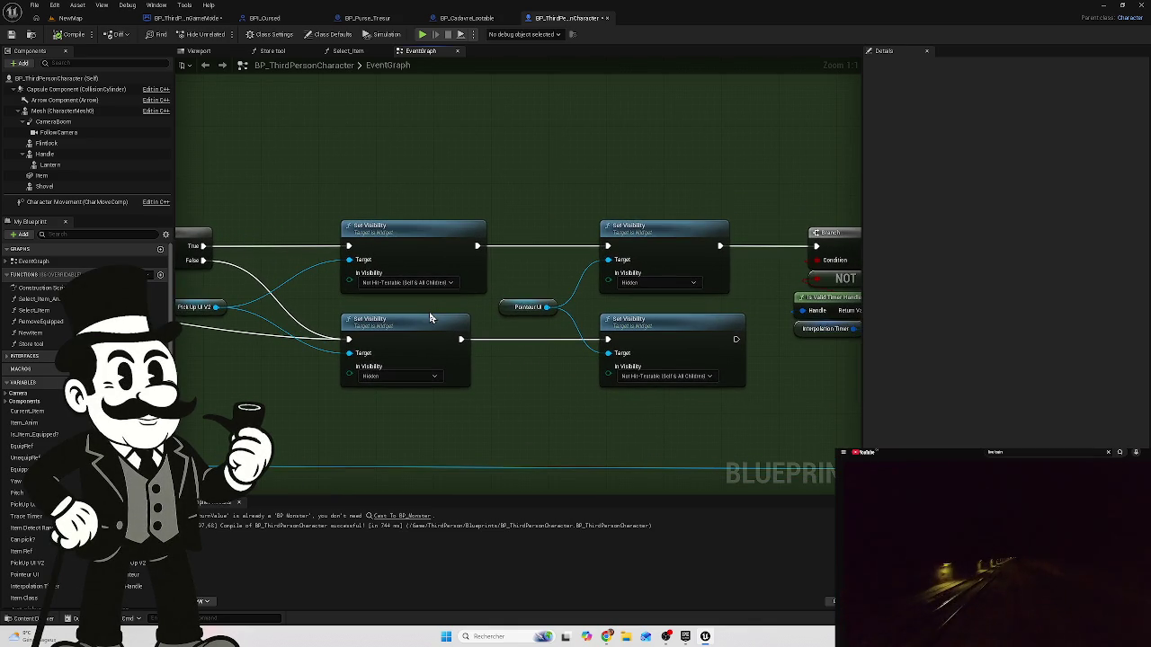
scroll(498, 306, "down", 1)
mouse_move(499, 305)
left_mouse_down()
mouse_move(447, 320)
mouse_move(387, 286)
left_mouse_up()
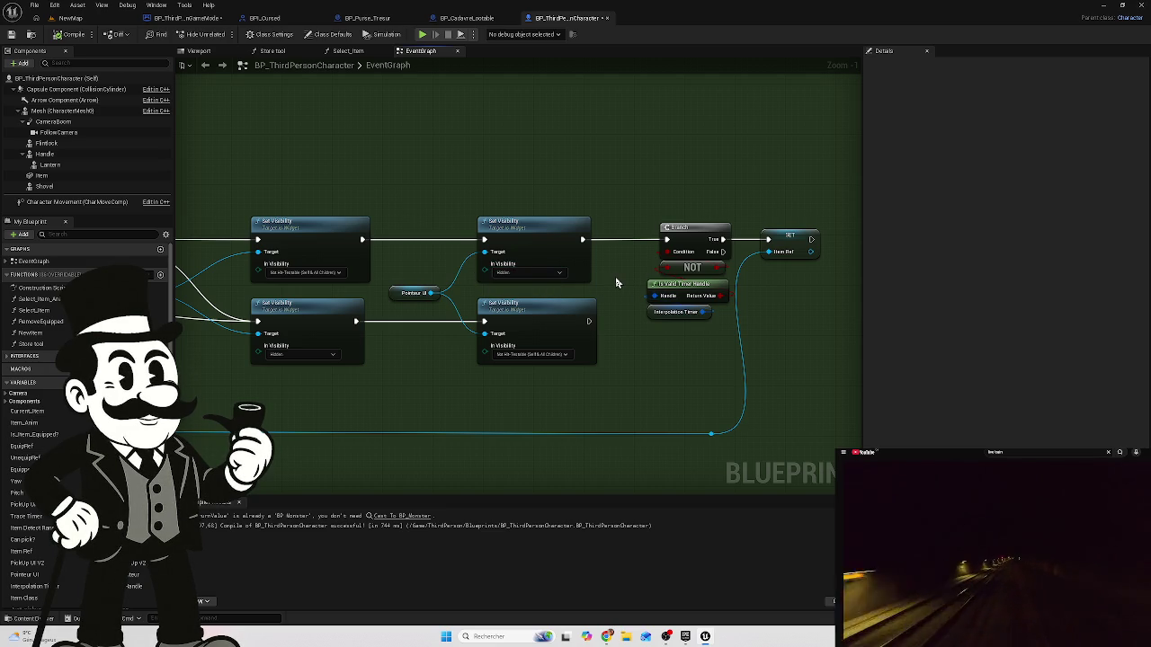
scroll(616, 283, "up", 1)
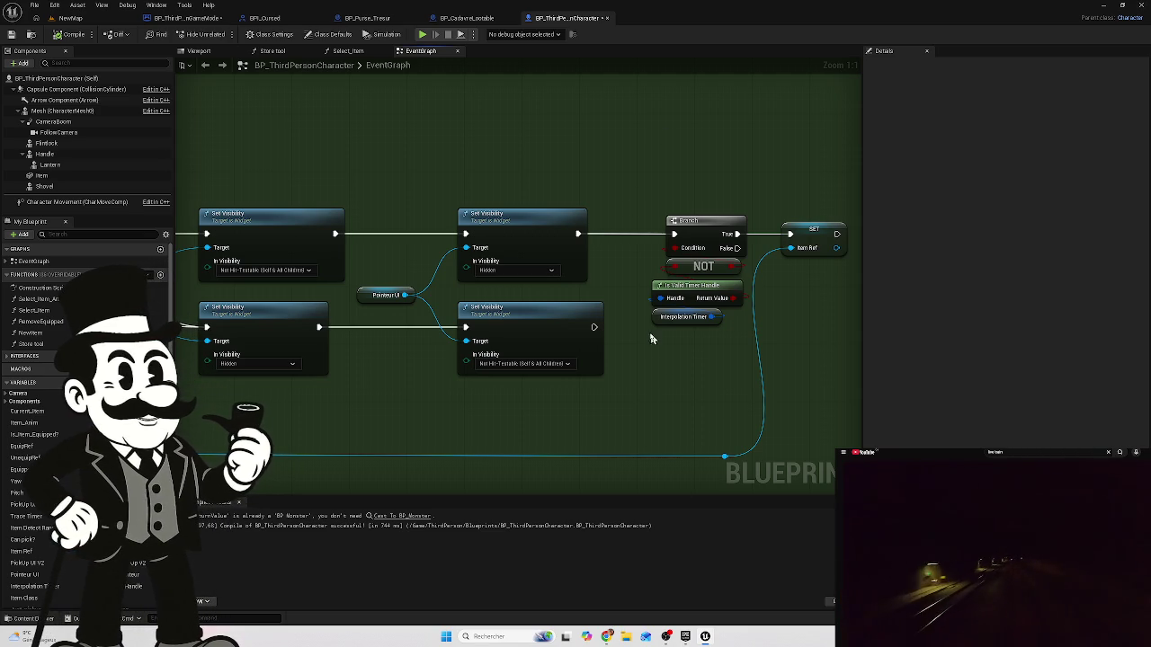
scroll(664, 389, "down", 5)
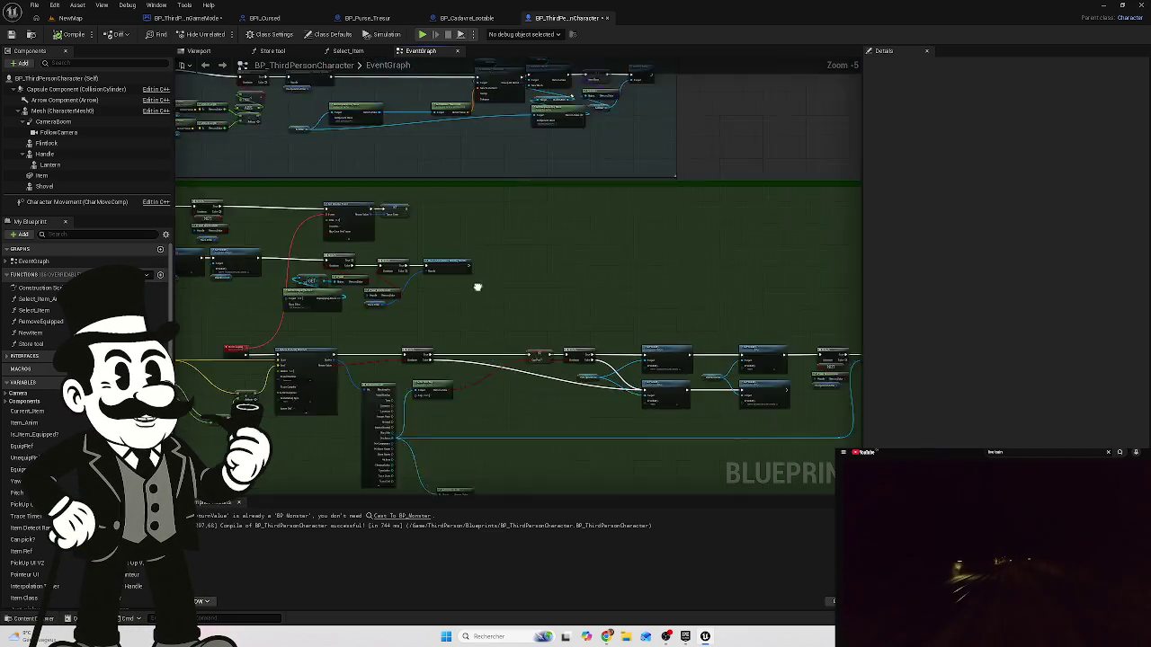
scroll(443, 238, "up", 5)
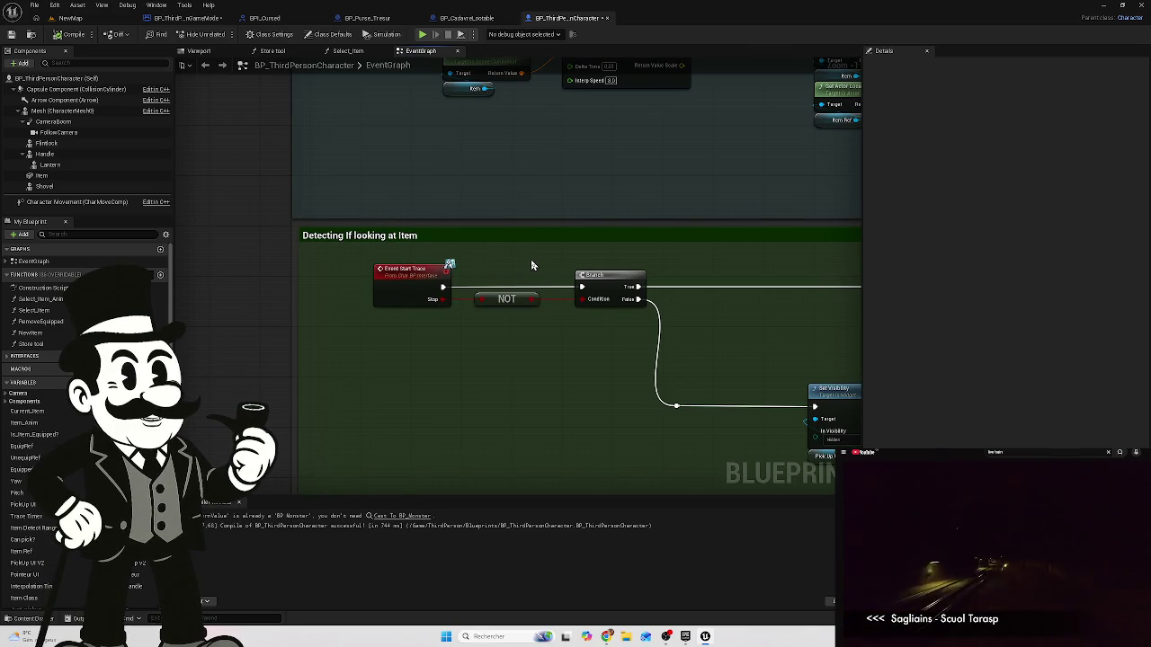
scroll(531, 259, "down", 2)
mouse_move(488, 249)
left_mouse_down()
mouse_move(433, 232)
mouse_move(434, 312)
mouse_move(570, 387)
left_mouse_up()
mouse_move(527, 331)
left_mouse_down()
mouse_move(555, 460)
mouse_move(465, 444)
left_mouse_up()
scroll(454, 445, "down", 1)
mouse_move(470, 174)
left_mouse_down()
mouse_move(450, 357)
mouse_move(377, 211)
mouse_move(444, 224)
mouse_move(477, 250)
mouse_move(449, 352)
mouse_move(313, 185)
mouse_move(225, 153)
mouse_move(216, 187)
mouse_move(641, 255)
mouse_move(341, 200)
mouse_move(419, 210)
left_mouse_up()
scroll(445, 224, "up", 1)
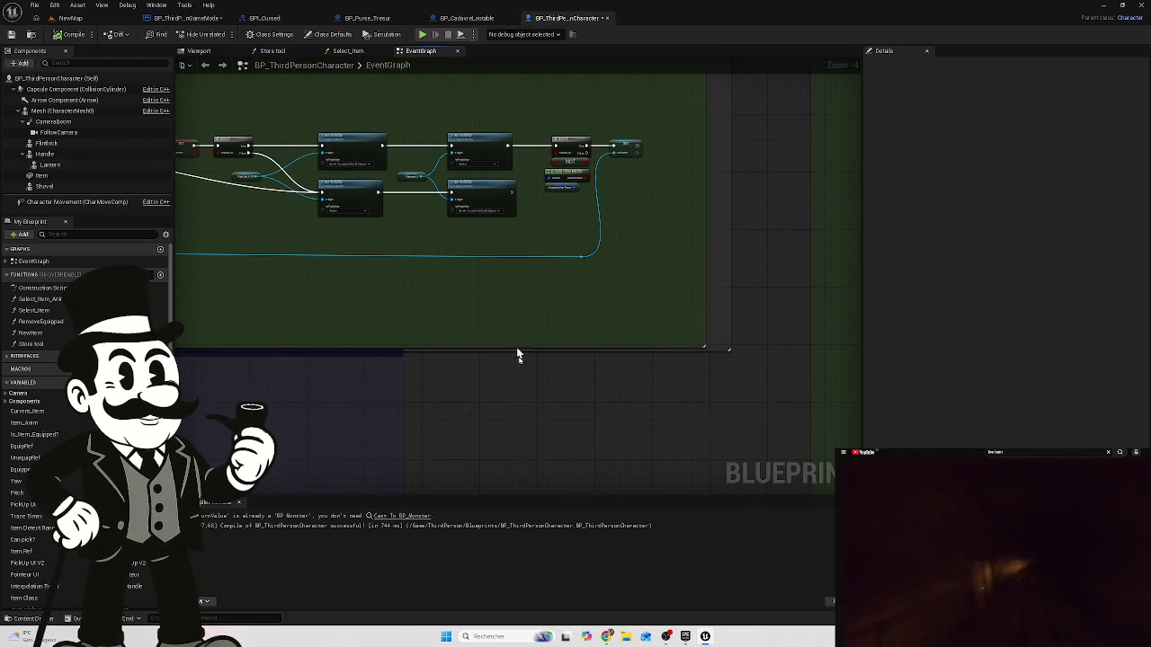
mouse_move(329, 225)
left_mouse_down()
mouse_move(465, 262)
mouse_move(666, 148)
left_mouse_up()
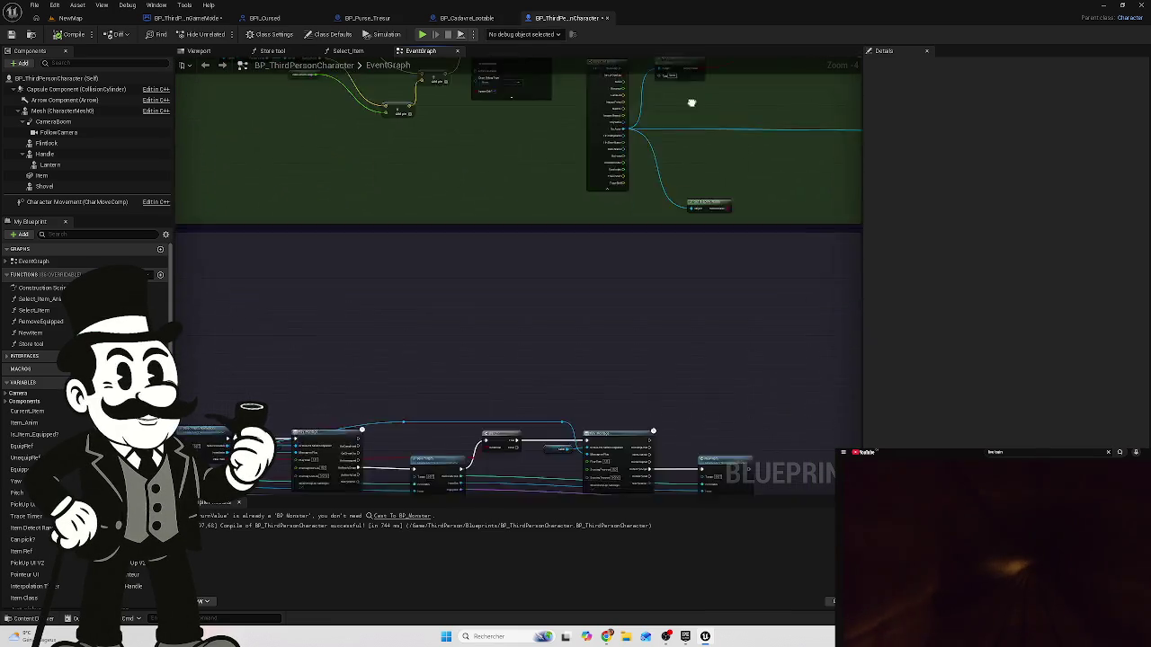
scroll(453, 303, "up", 3)
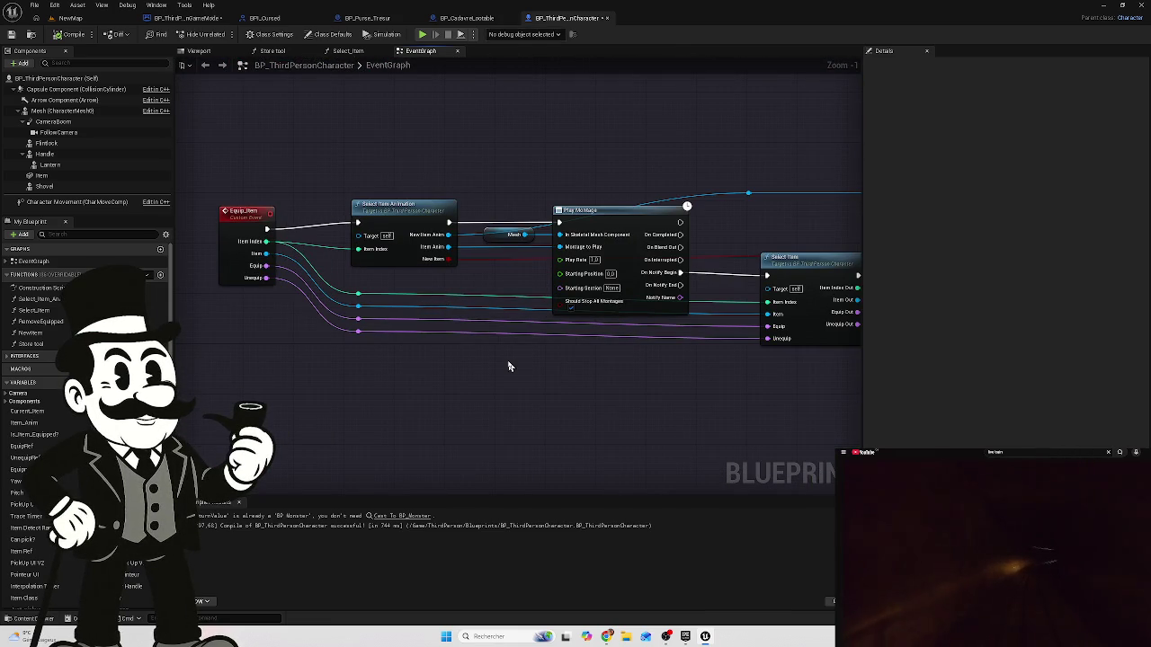
scroll(508, 366, "down", 5)
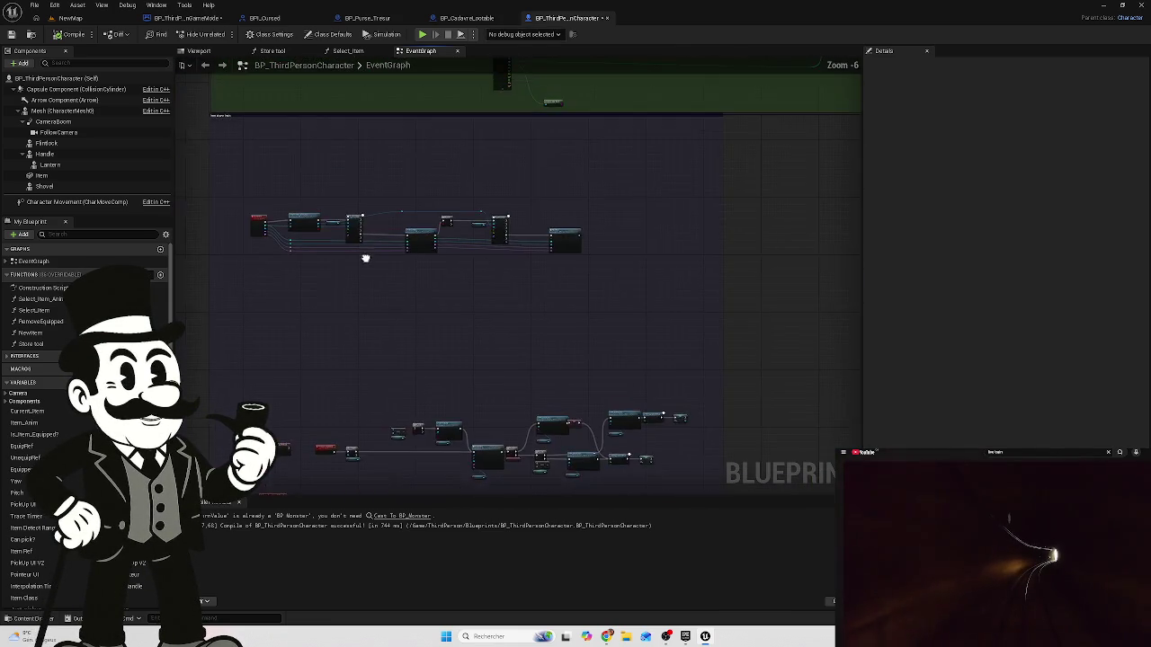
scroll(432, 369, "up", 5)
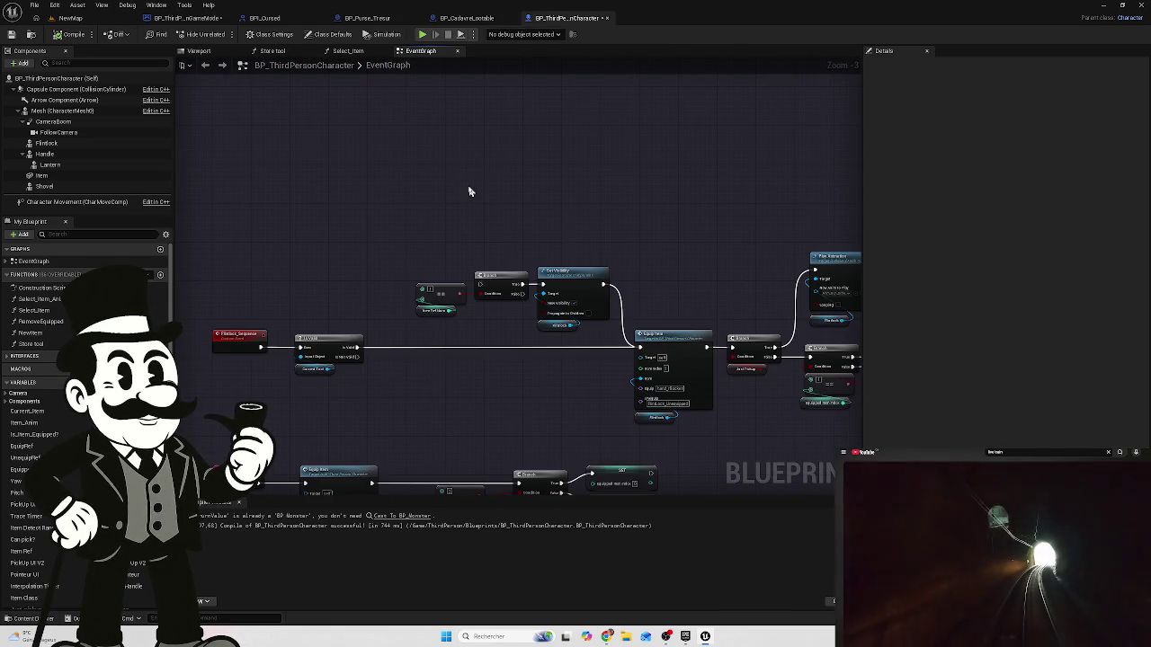
left_click_drag(470, 188, 689, 409)
scroll(555, 267, "down", 4)
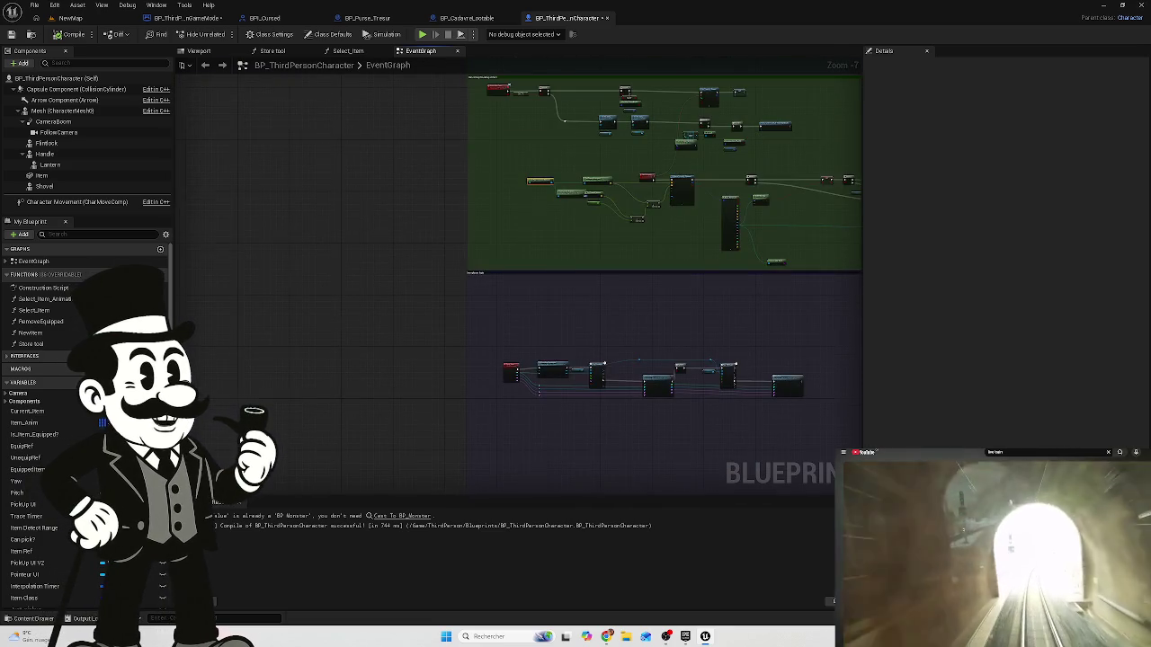
scroll(455, 311, "up", 3)
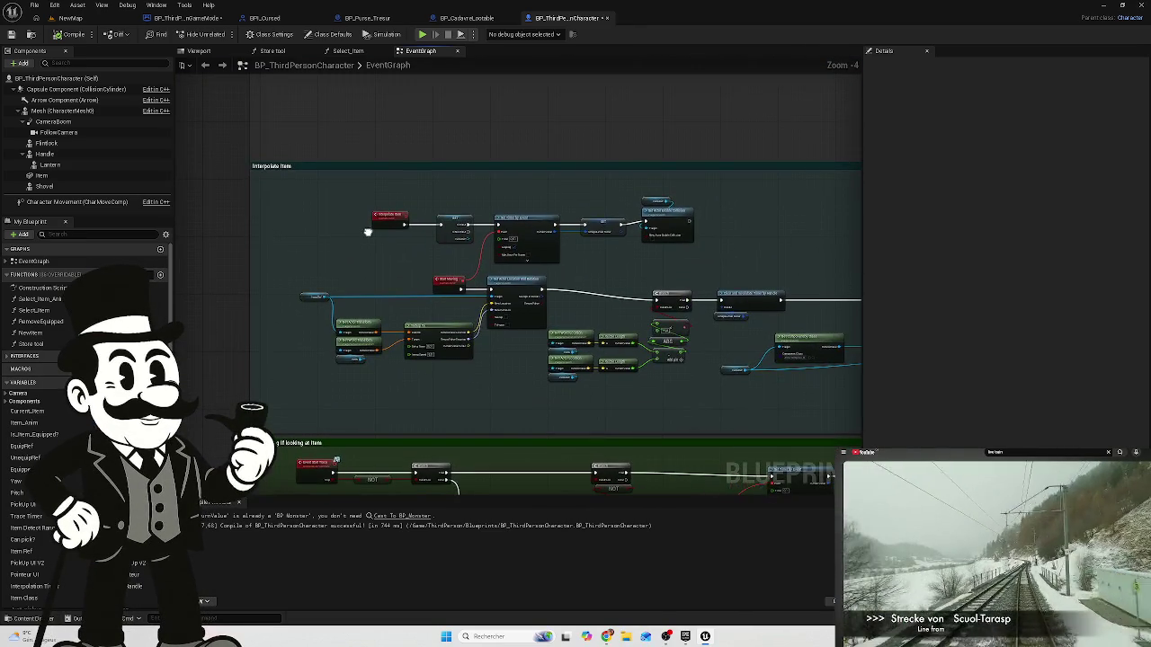
scroll(424, 225, "up", 4)
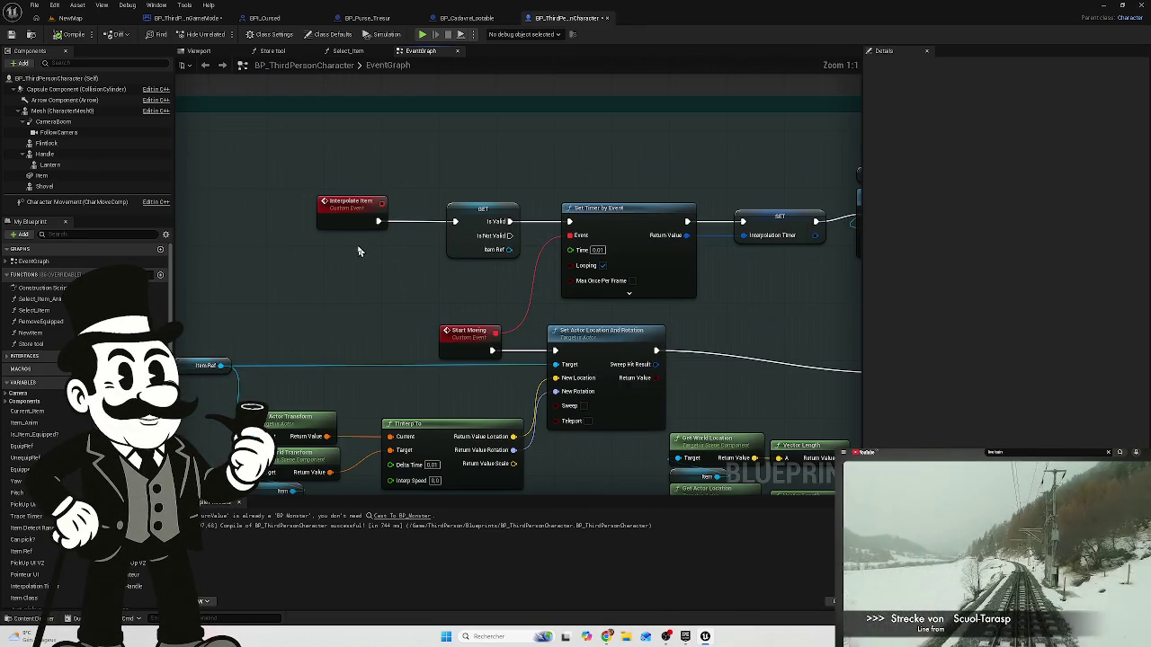
mouse_move(462, 297)
left_mouse_down()
mouse_move(363, 249)
mouse_move(293, 252)
mouse_move(329, 216)
mouse_move(450, 206)
left_mouse_up()
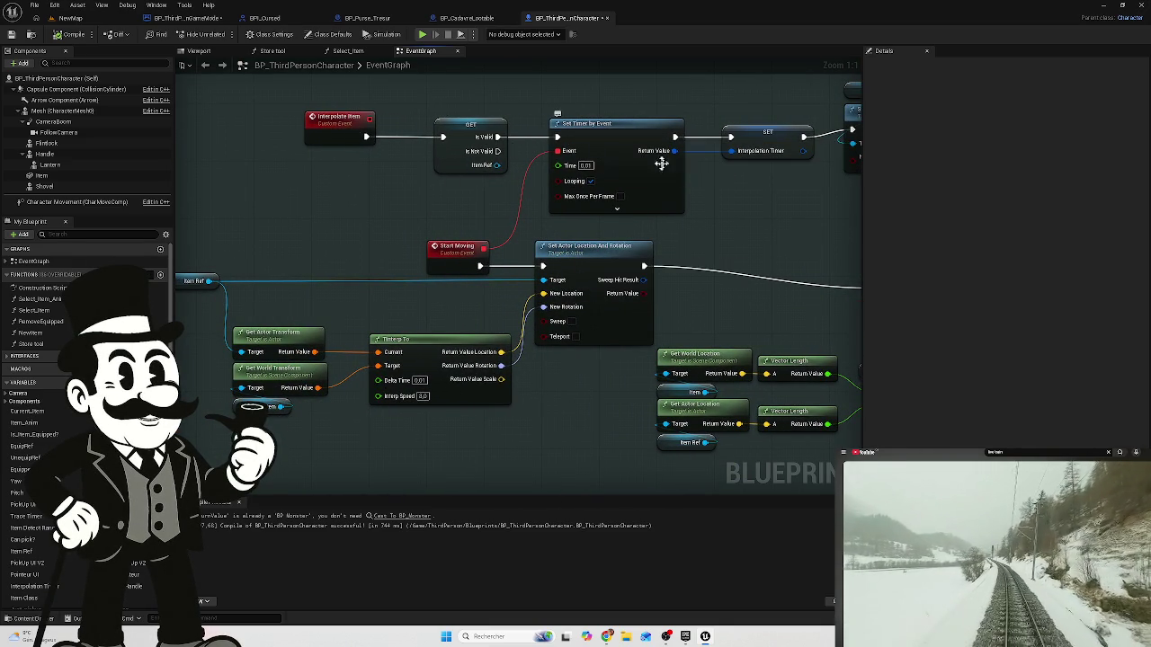
mouse_move(777, 241)
left_mouse_down()
mouse_move(714, 239)
mouse_move(363, 297)
left_mouse_up()
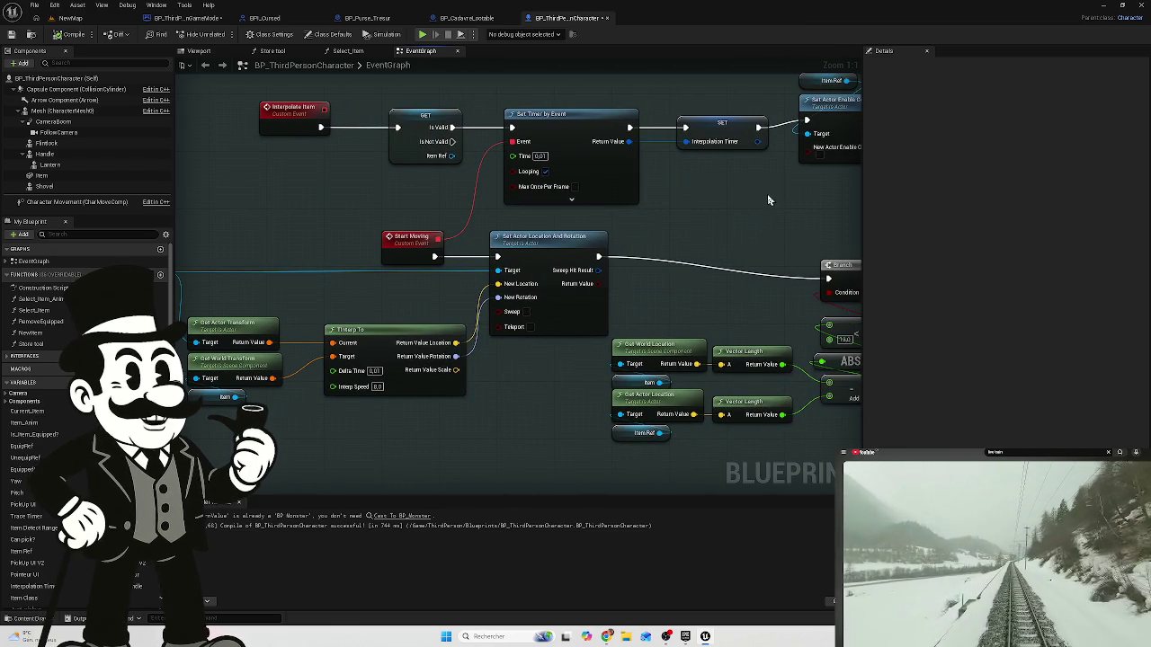
mouse_move(302, 322)
left_mouse_down()
mouse_move(513, 261)
mouse_move(270, 259)
left_mouse_up()
left_click_drag(664, 228, 495, 230)
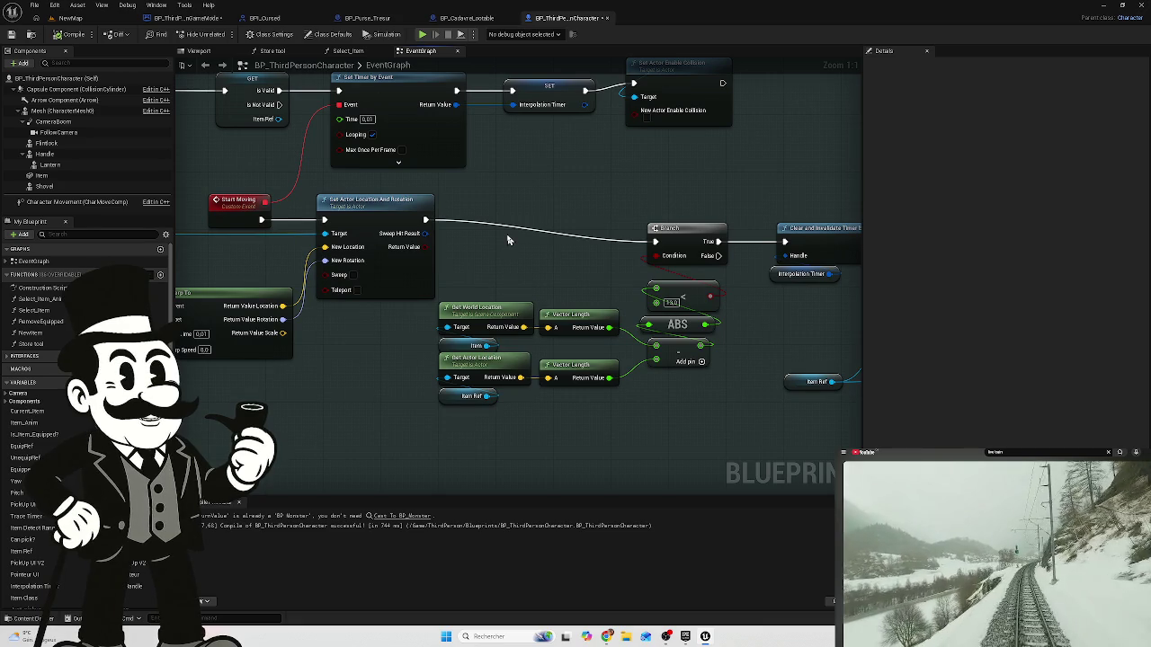
mouse_move(518, 200)
left_mouse_down()
mouse_move(493, 248)
mouse_move(372, 231)
mouse_move(467, 231)
left_mouse_up()
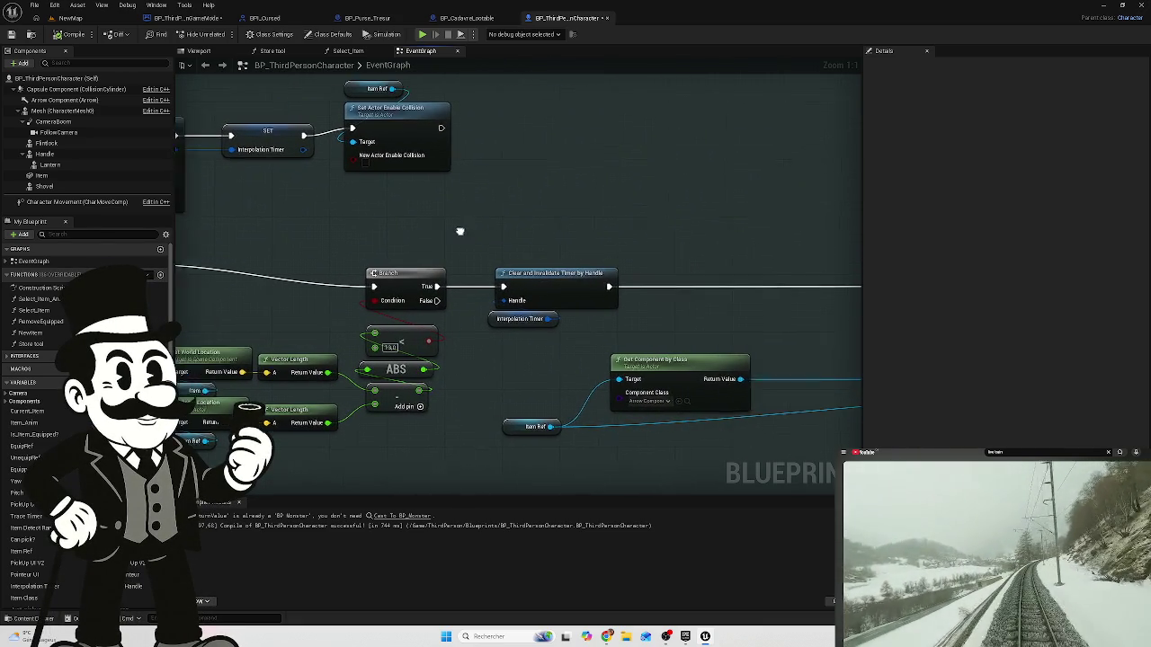
scroll(526, 263, "down", 2)
mouse_move(529, 262)
left_mouse_down()
mouse_move(581, 265)
mouse_move(444, 258)
left_mouse_up()
left_click_drag(581, 248, 398, 244)
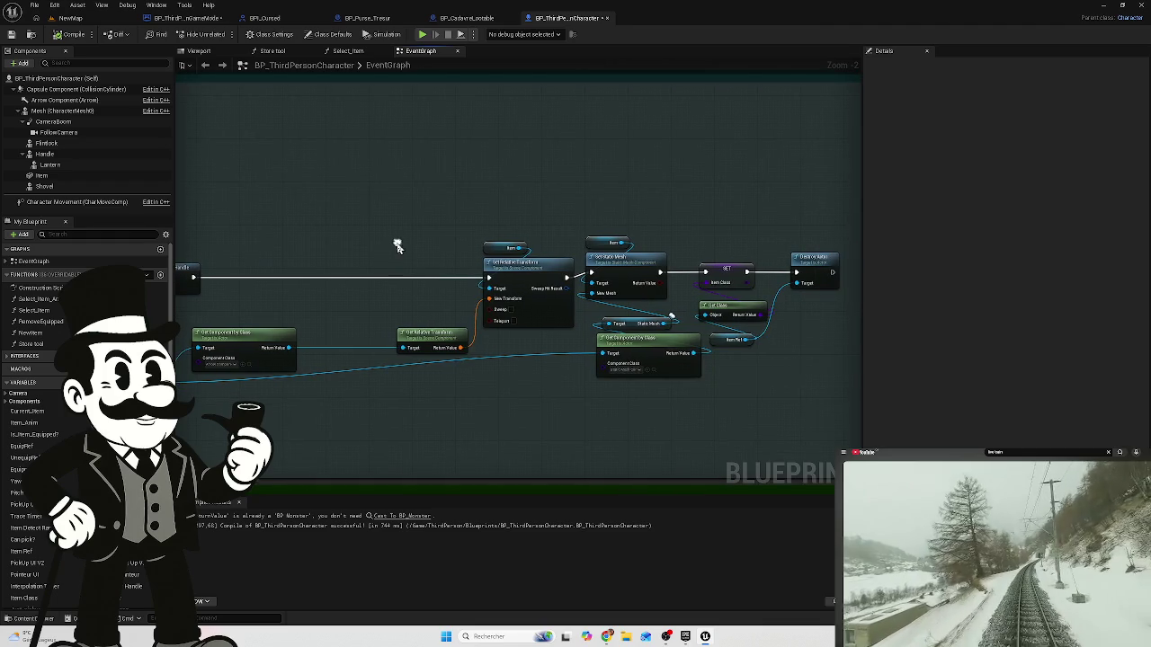
mouse_move(689, 247)
left_mouse_down()
mouse_move(570, 221)
mouse_move(552, 232)
mouse_move(835, 275)
mouse_move(444, 221)
mouse_move(442, 243)
mouse_move(612, 183)
mouse_move(479, 188)
mouse_move(584, 290)
mouse_move(516, 354)
left_mouse_up()
scroll(589, 209, "down", 1)
scroll(502, 304, "up", 2)
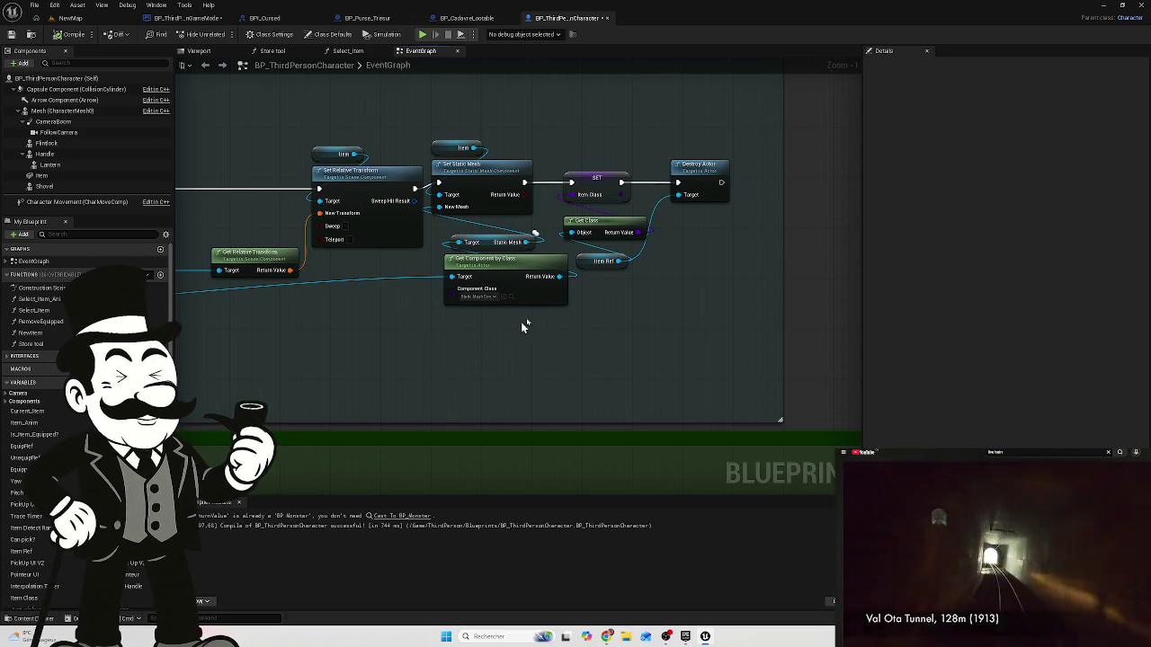
left_click_drag(556, 131, 609, 225)
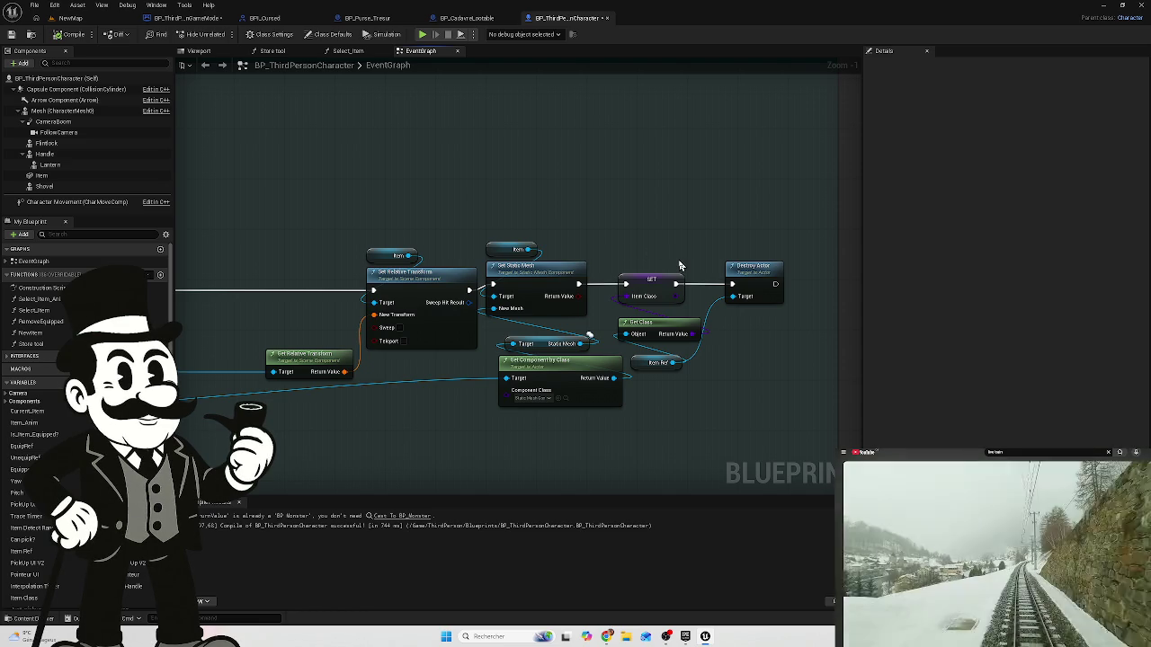
scroll(679, 266, "up", 1)
mouse_move(800, 276)
left_mouse_down()
mouse_move(753, 218)
mouse_move(617, 195)
mouse_move(663, 211)
mouse_move(630, 210)
mouse_move(684, 216)
left_mouse_up()
scroll(630, 209, "down", 2)
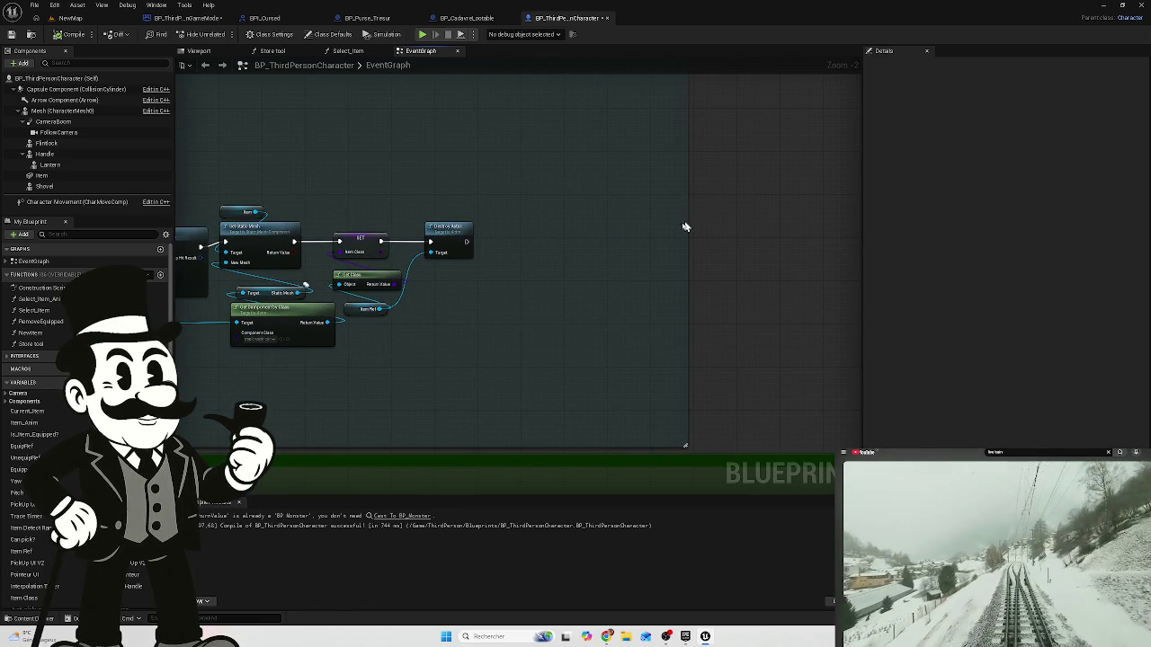
scroll(563, 254, "up", 2)
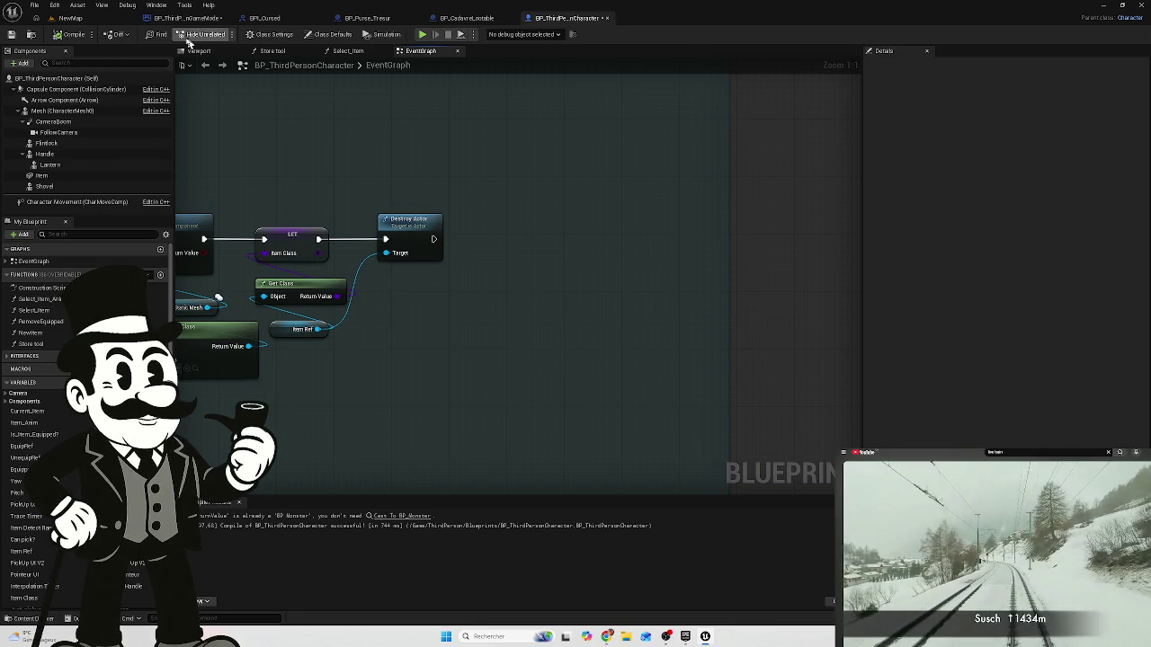
- In Class Settings, add BPI_Cursed to Implemented Interfaces alongside the existing two
left_click(288, 36)
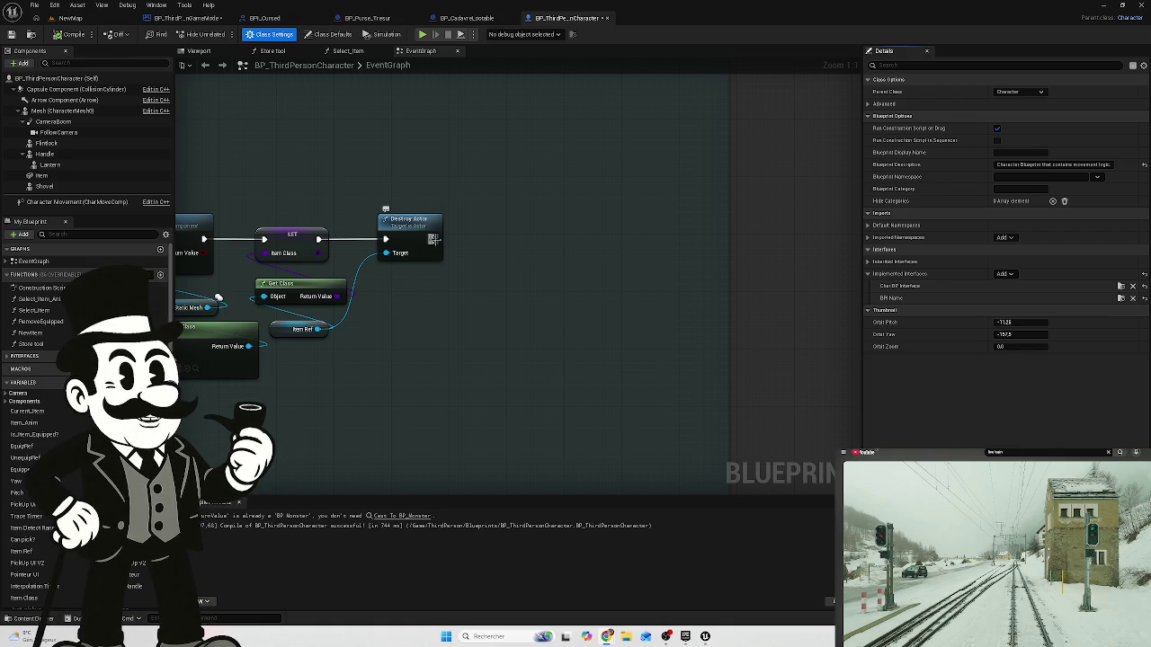
left_click_drag(435, 243, 477, 243)
left_click_drag(529, 248, 528, 242)
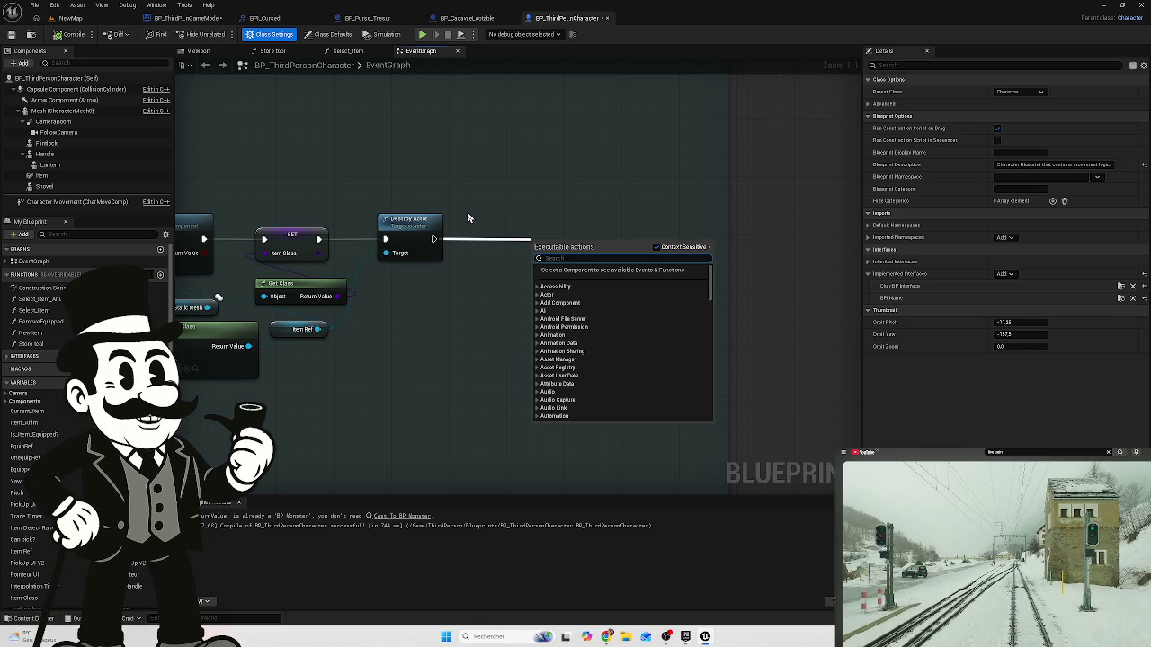
key("Escape")
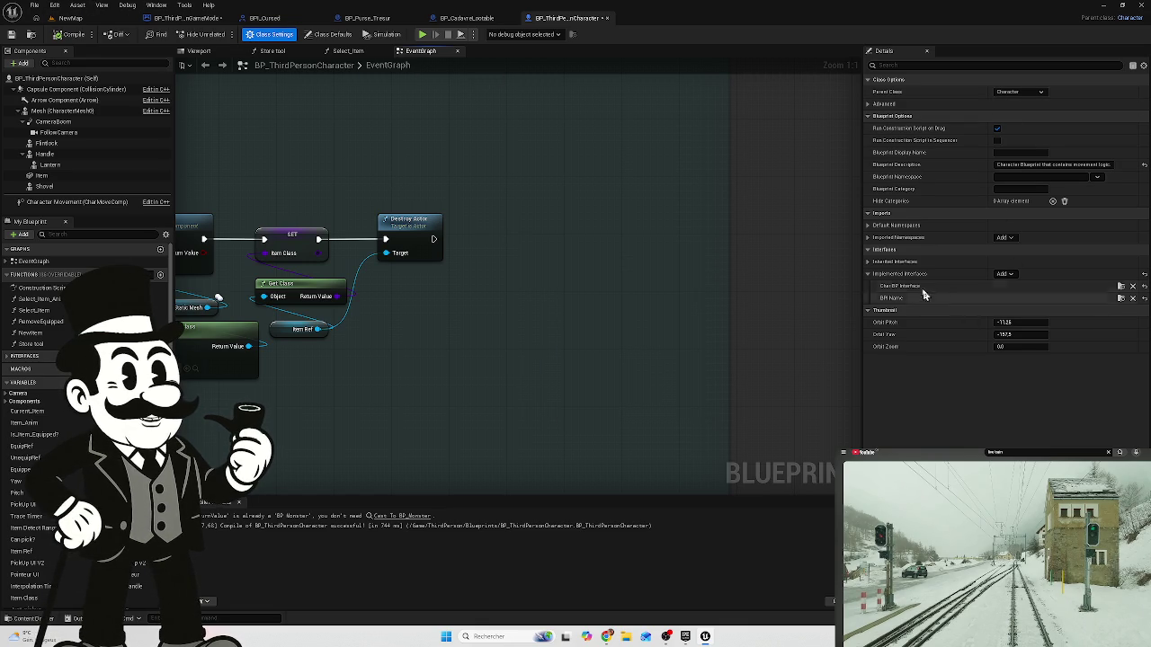
left_click(1006, 275)
type("b")
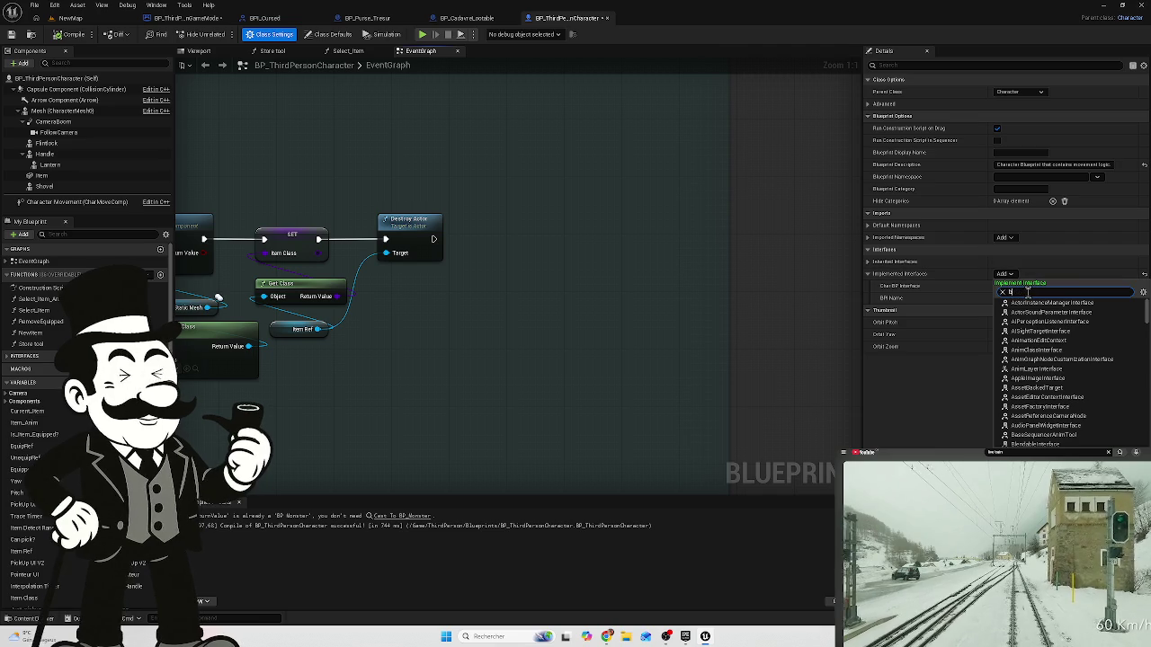
type("pi")
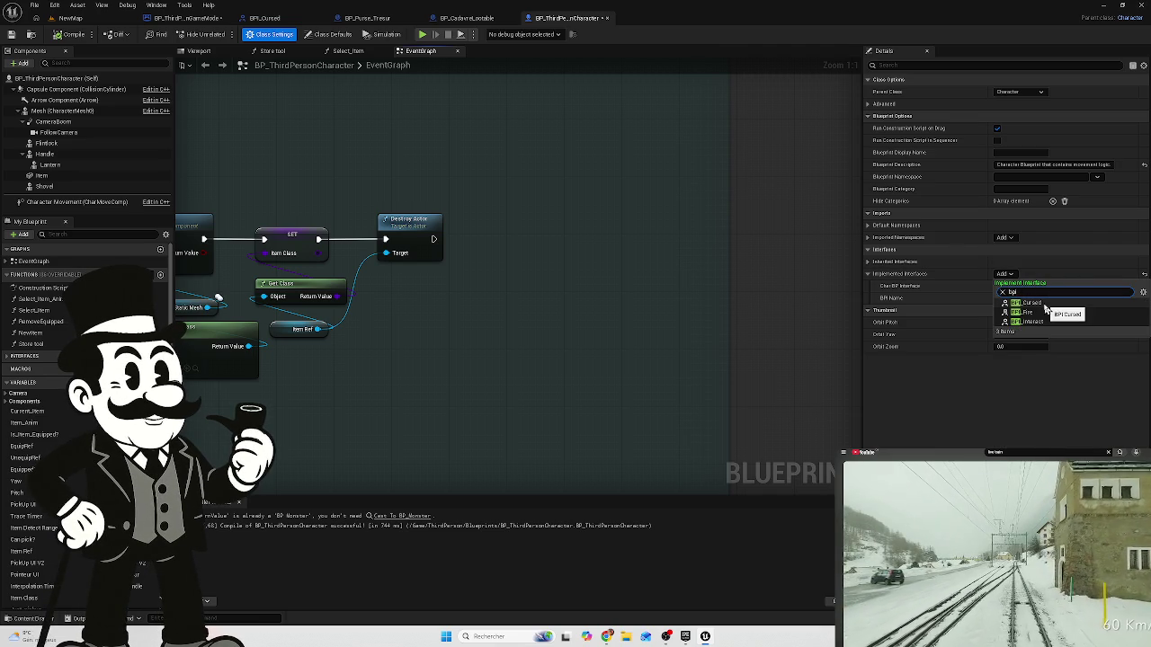
left_click(1044, 306)
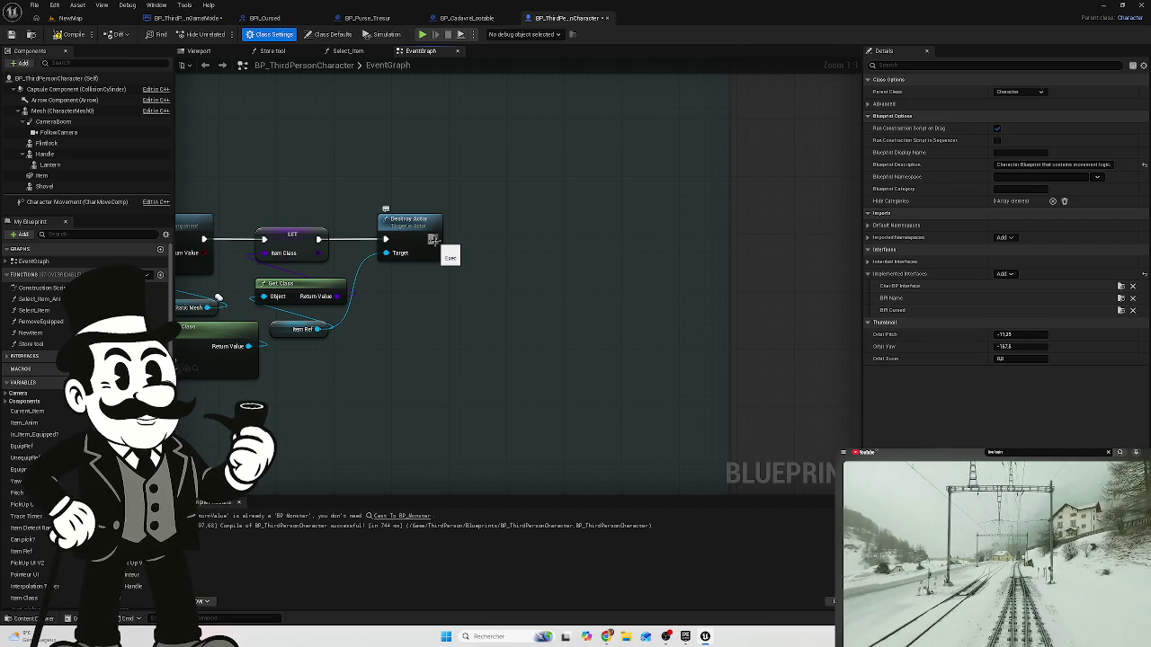
- Connect a Player Cursed (Message) node to Destroy Actor's exec output and align it
left_click_drag(433, 240, 511, 235)
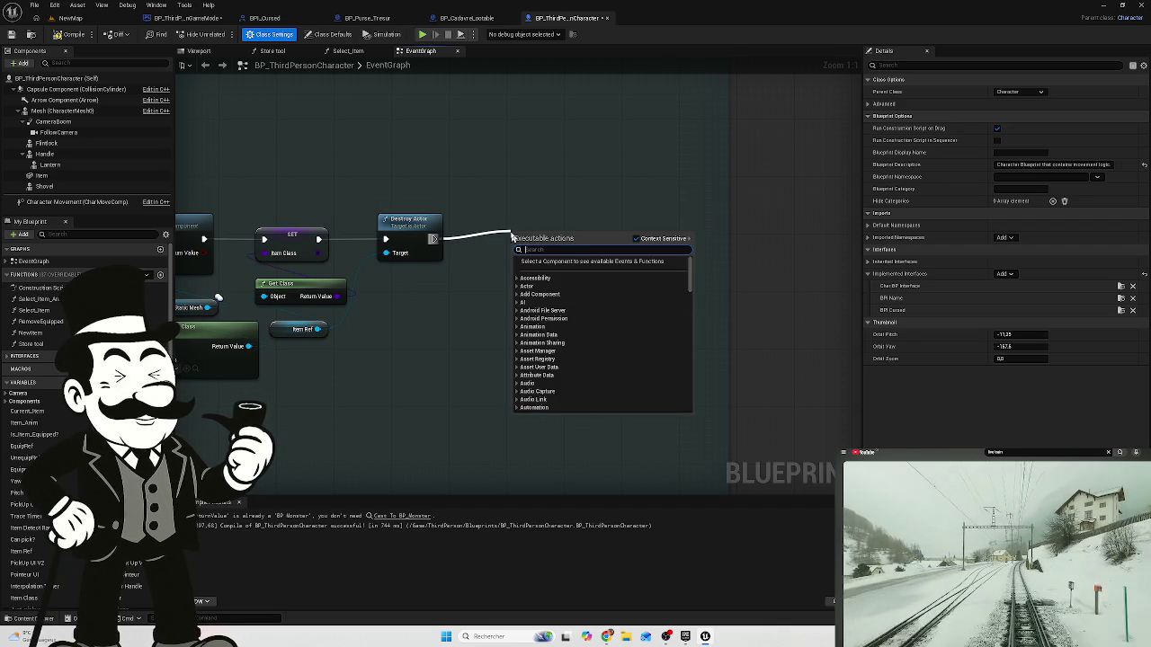
type("play")
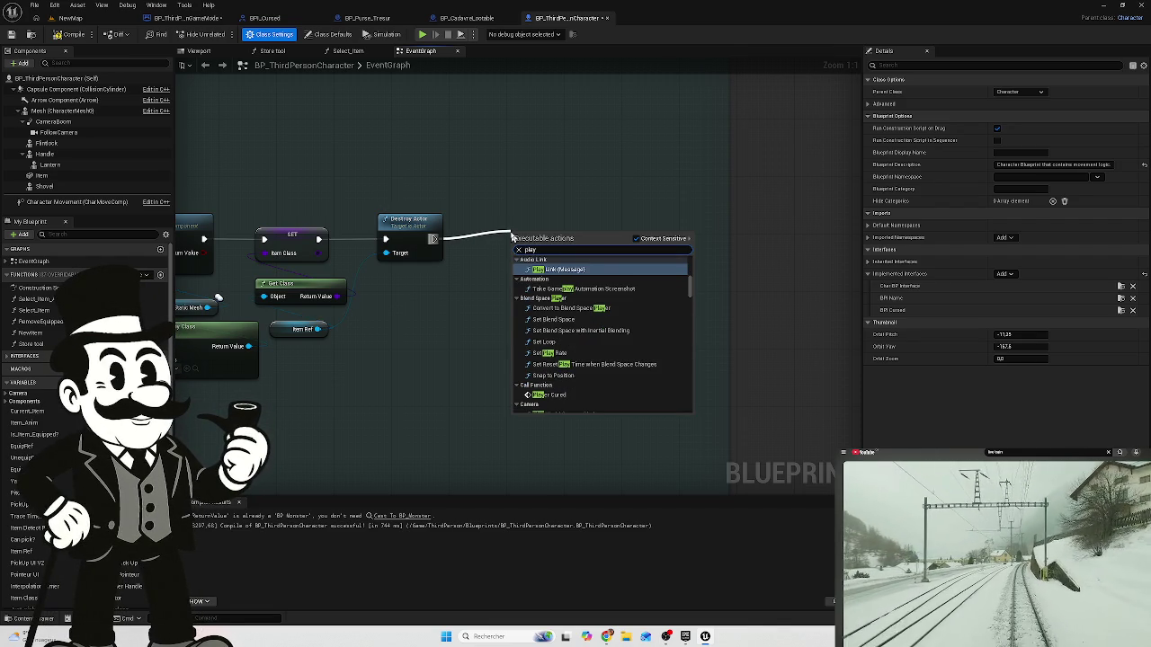
type("e")
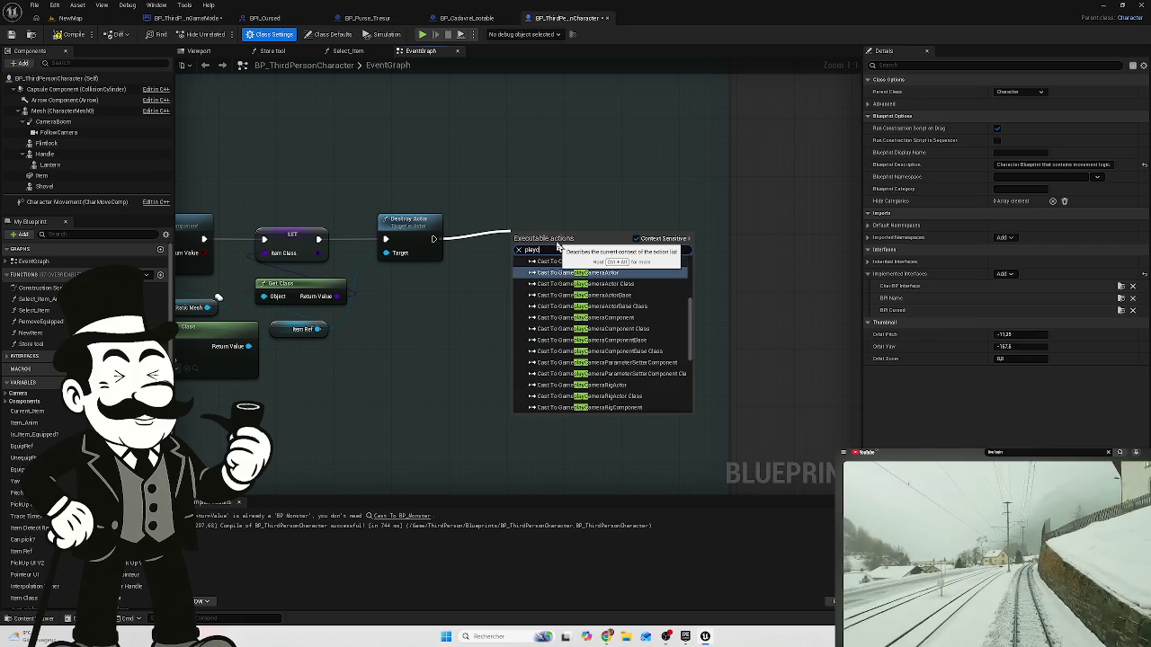
type("r")
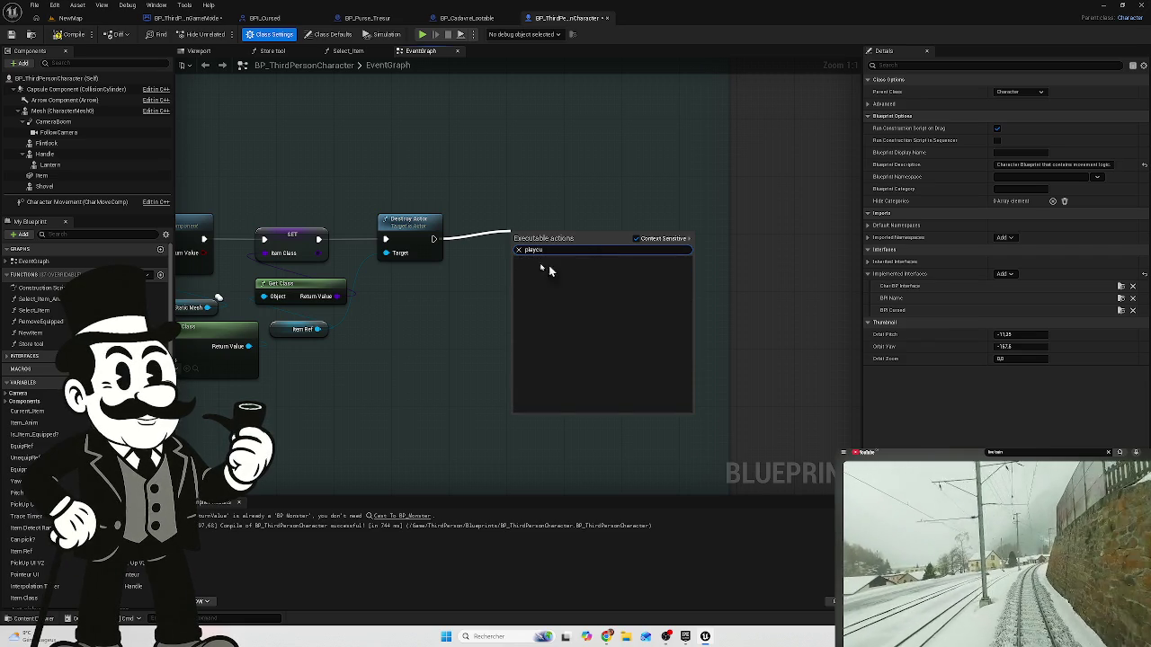
key("BackSpace")
key("BackSpace")
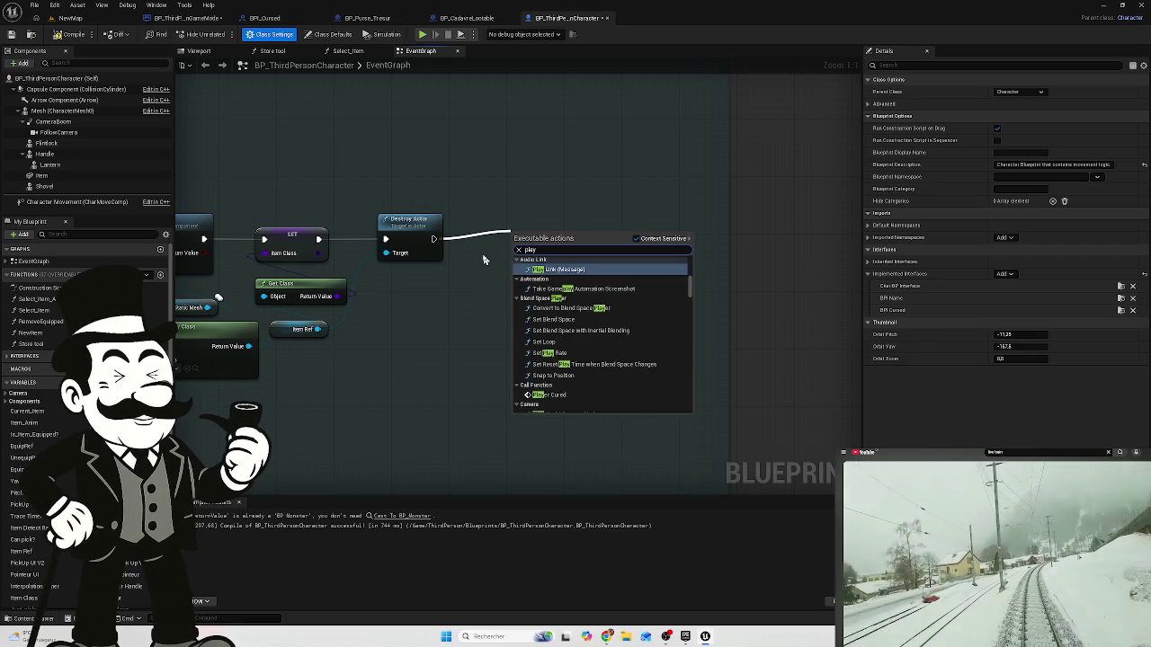
type("er")
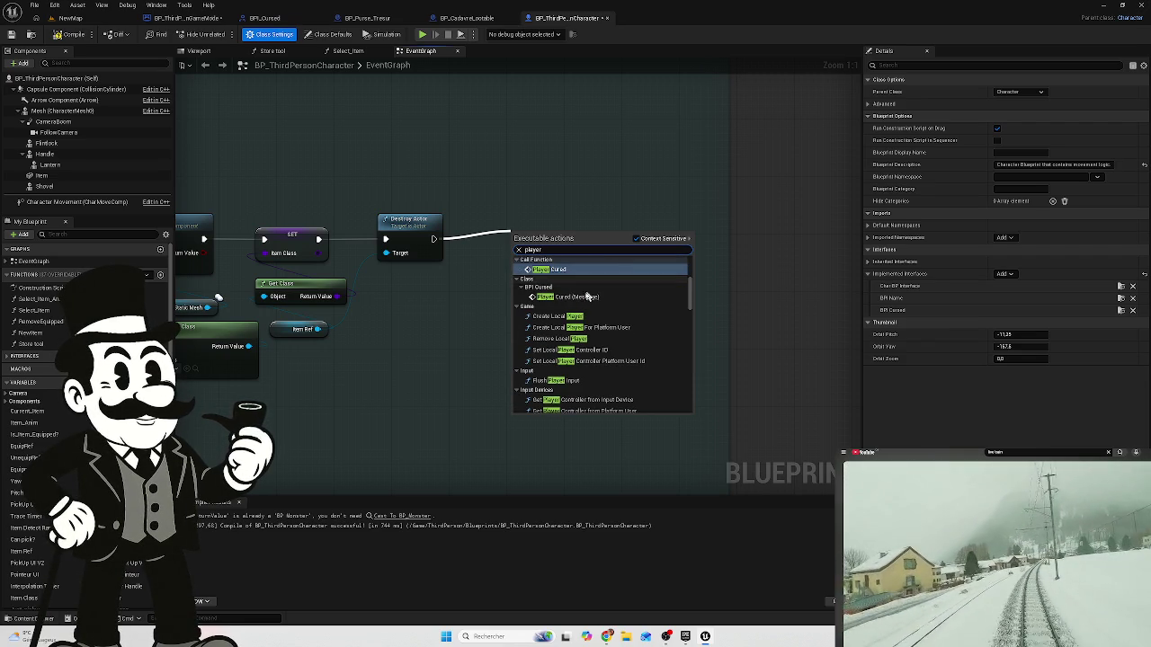
left_click(580, 296)
left_click_drag(556, 245, 549, 231)
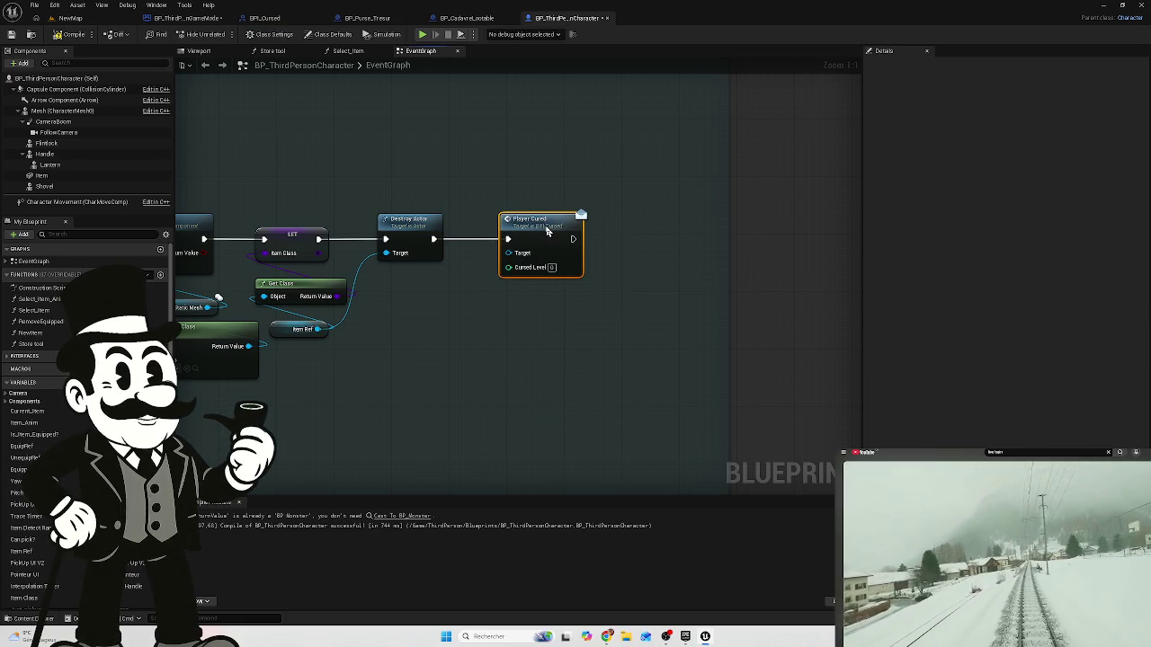
left_click_drag(388, 206, 628, 227)
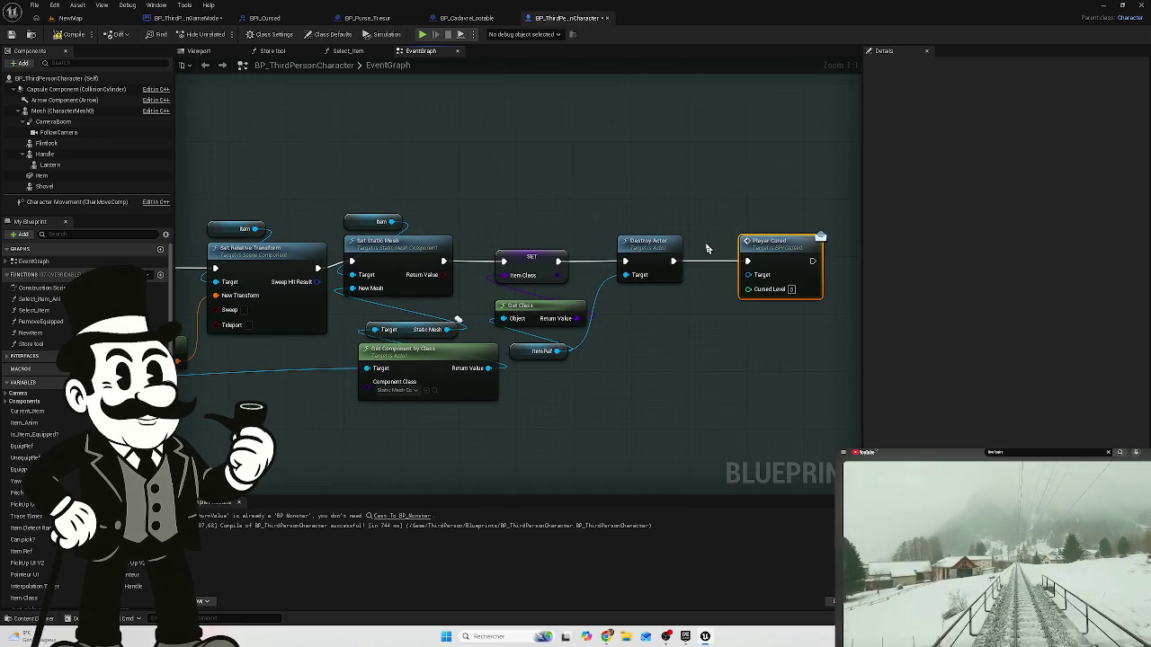
- Pan and zoom around the event graph, ending with the Player Cursed node back in view
scroll(447, 206, "down", 1)
left_click_drag(447, 206, 636, 187)
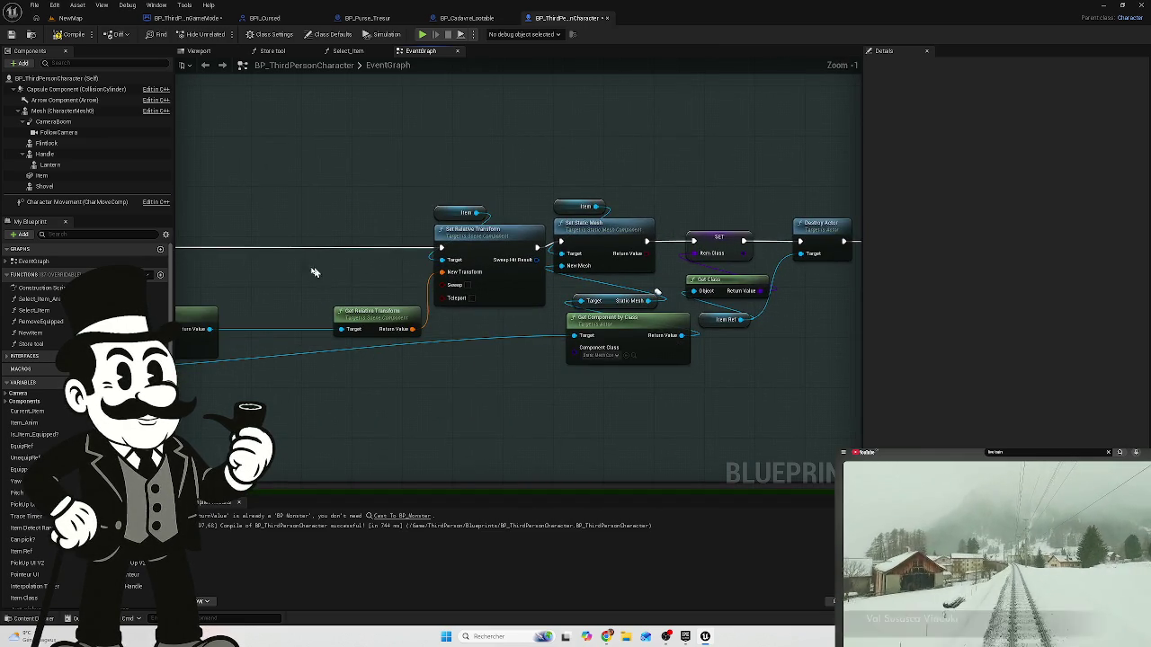
scroll(591, 211, "down", 3)
scroll(366, 278, "up", 5)
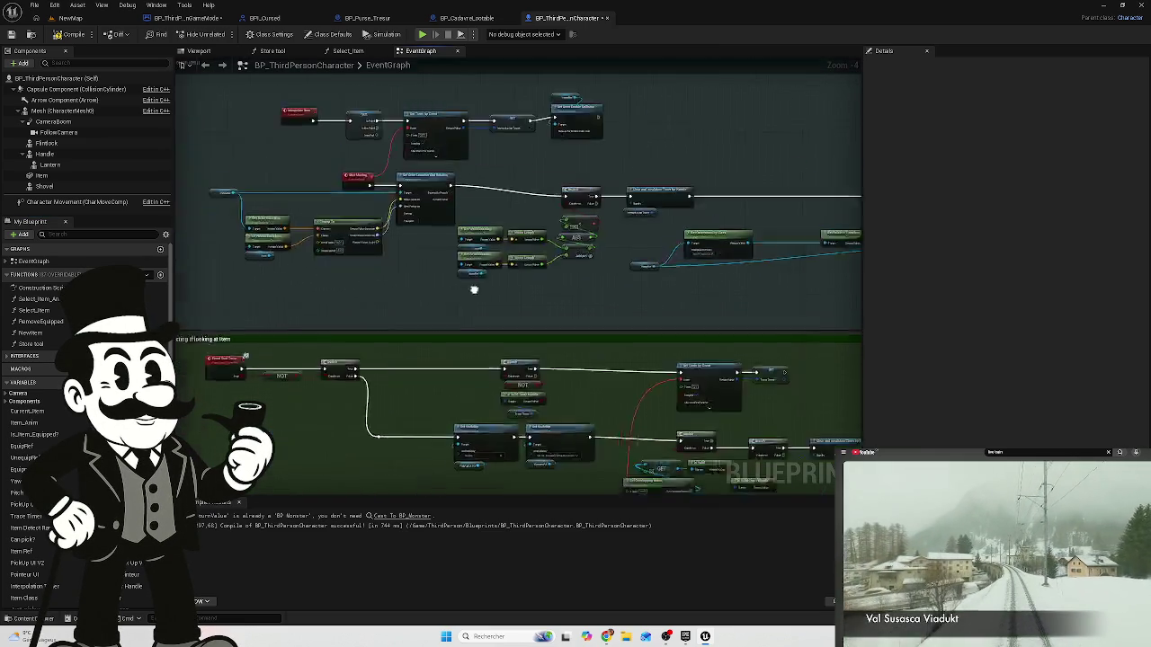
left_click_drag(564, 259, 383, 308)
scroll(382, 308, "down", 3)
mouse_move(692, 239)
left_mouse_down()
mouse_move(539, 240)
mouse_move(545, 247)
left_mouse_up()
scroll(545, 246, "up", 3)
mouse_move(698, 257)
left_mouse_down()
mouse_move(550, 265)
mouse_move(636, 266)
left_mouse_up()
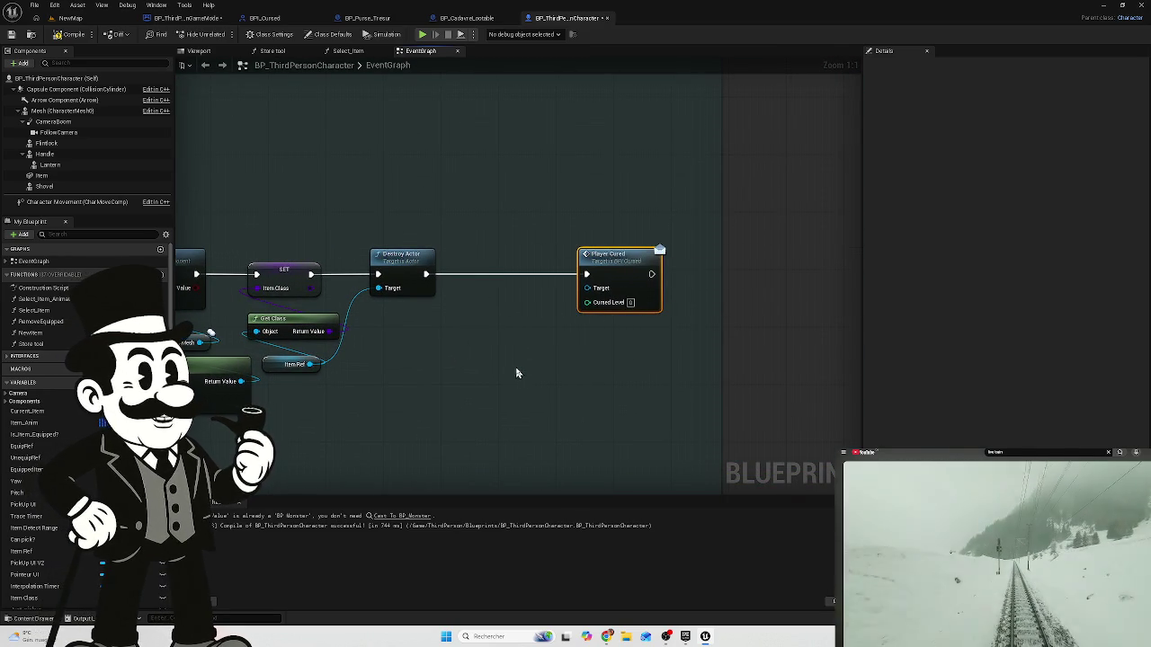
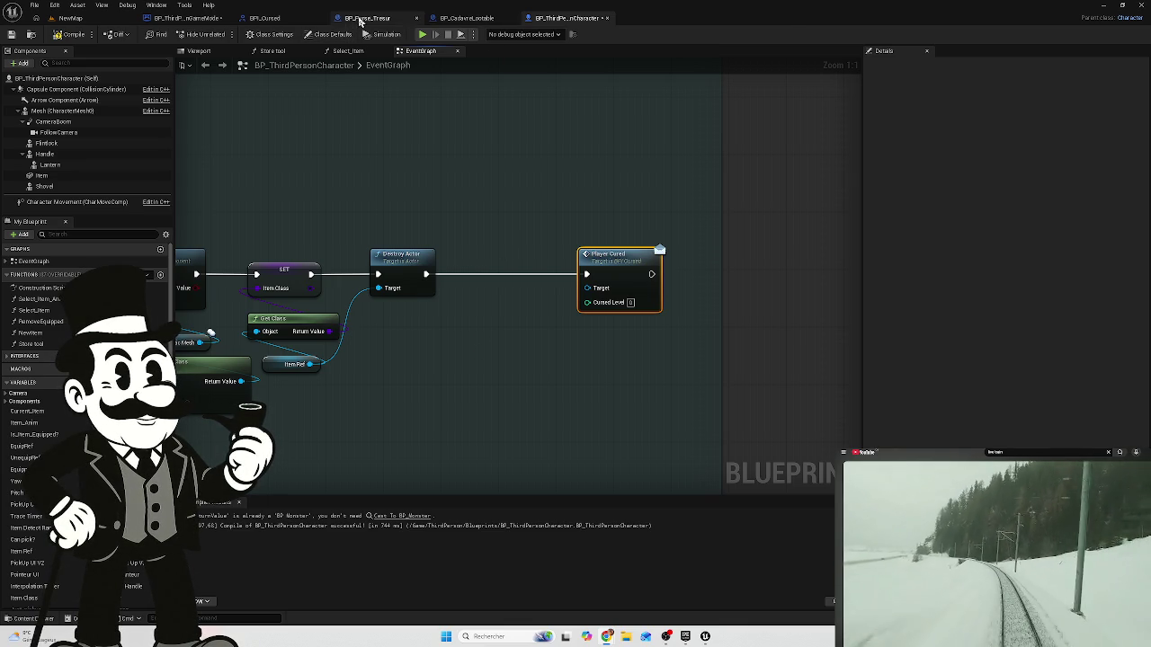
- Cycle through the BP_Purse_Tresur and BP_ThirdPersonCharacter tabs, then return to the NewMap level
left_click(365, 18)
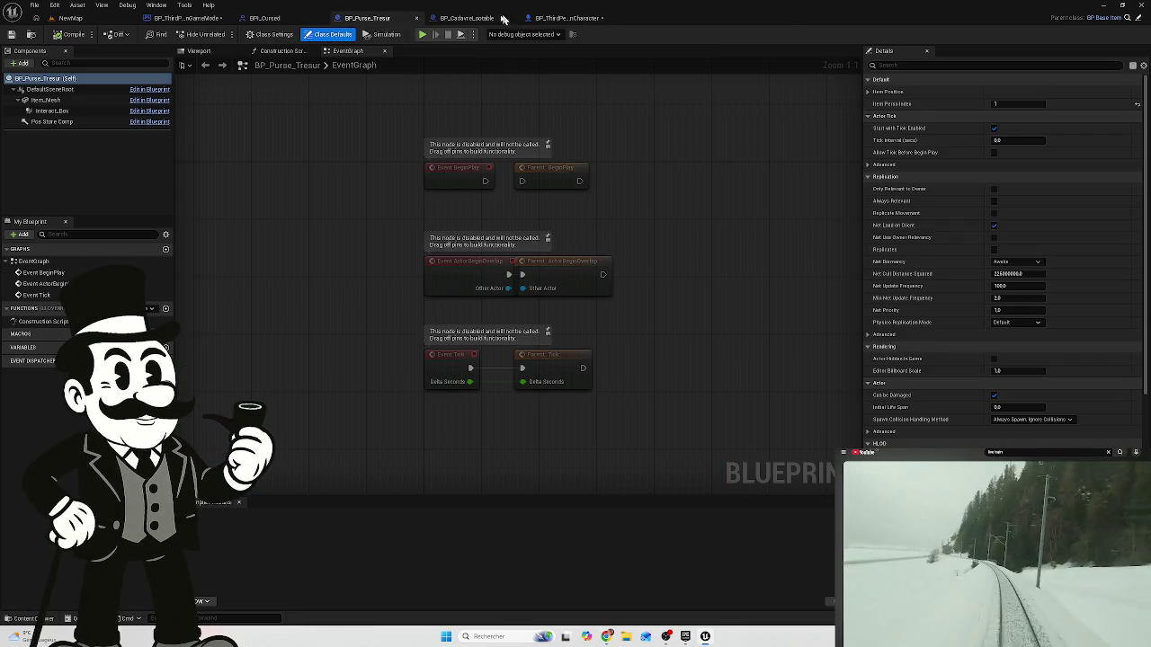
left_click(562, 18)
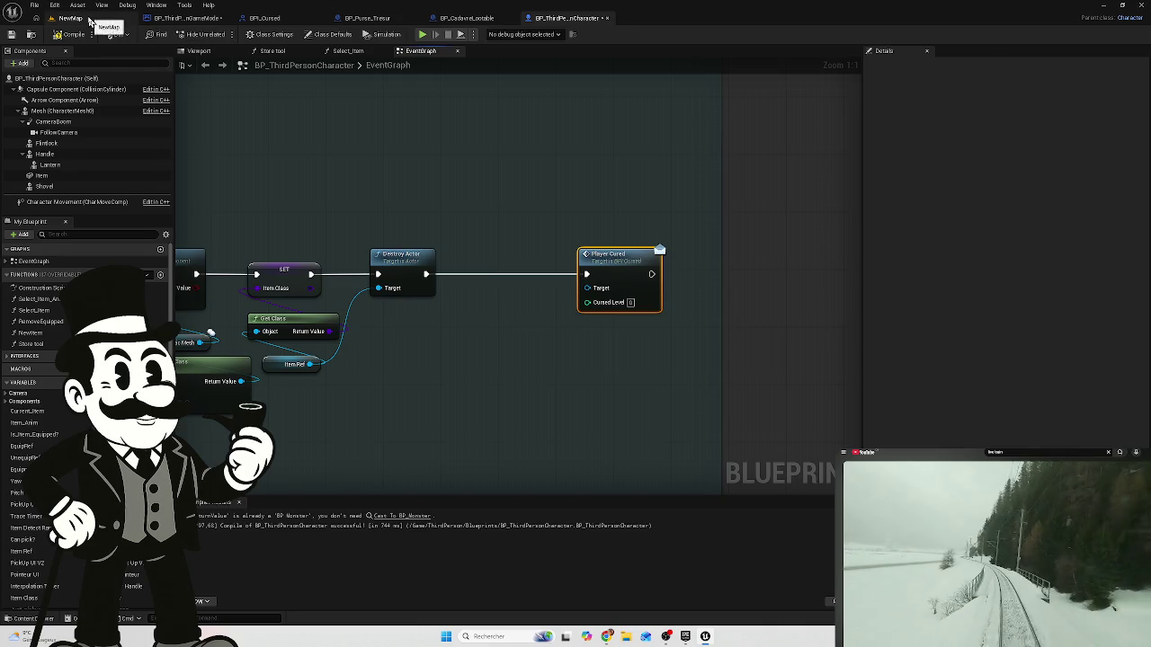
left_click(70, 18)
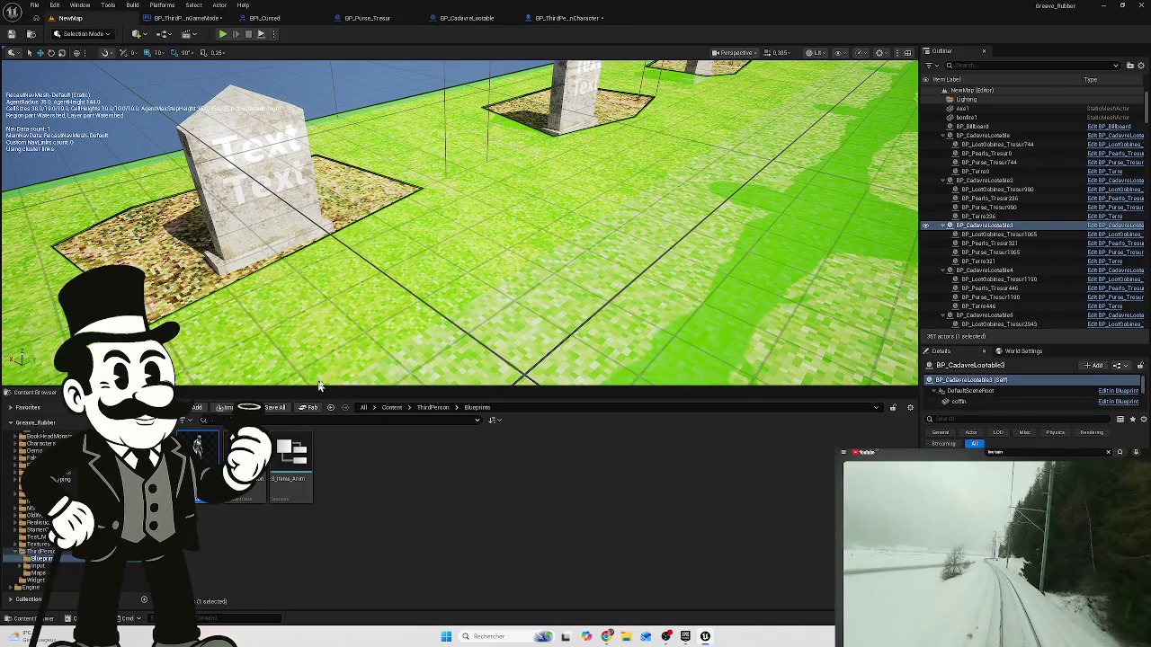
- Browse the Content Browser from _Main to Content > Blueprint > BP_Ground
scroll(36, 504, "up", 5)
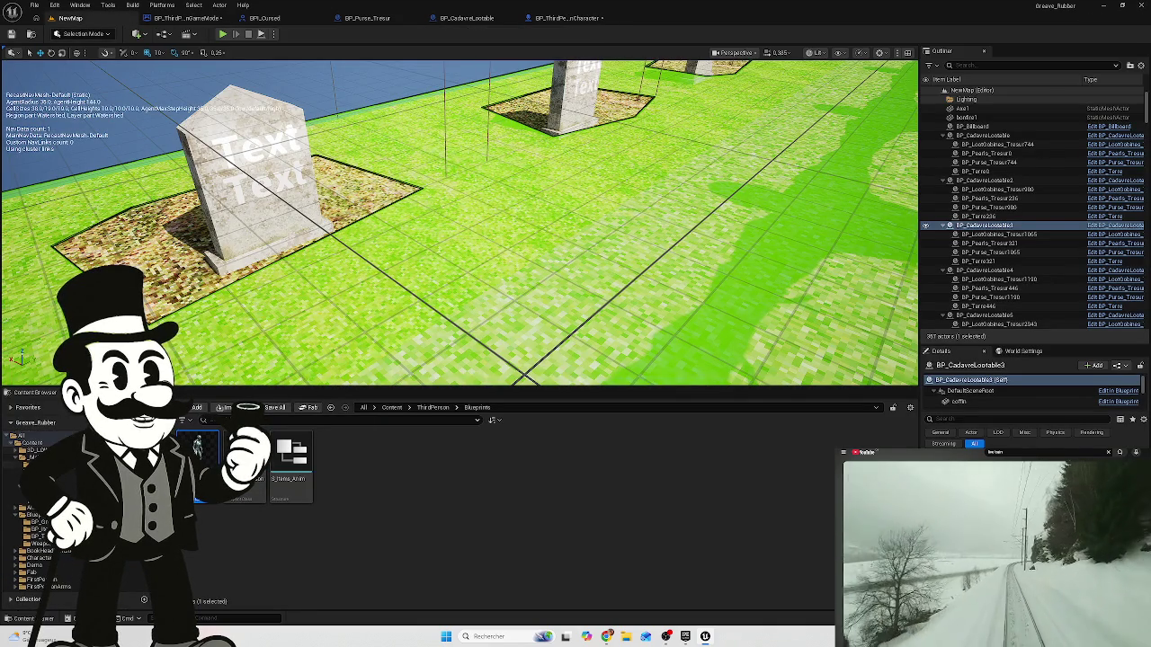
left_click(32, 457)
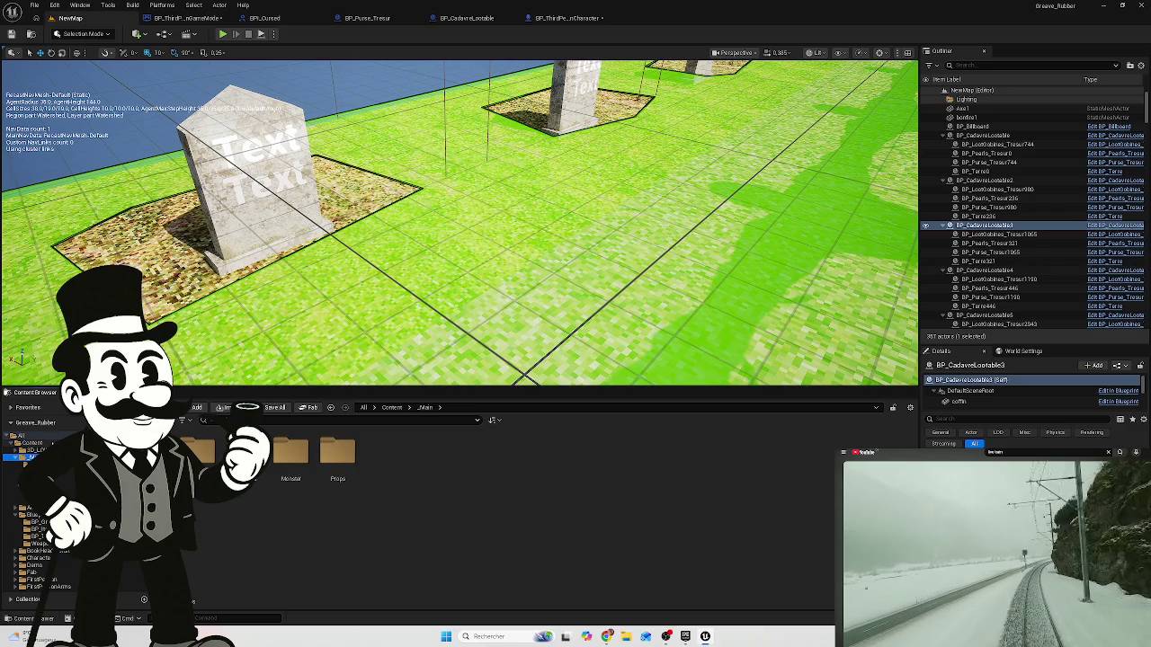
left_click(32, 442)
double_click(316, 464)
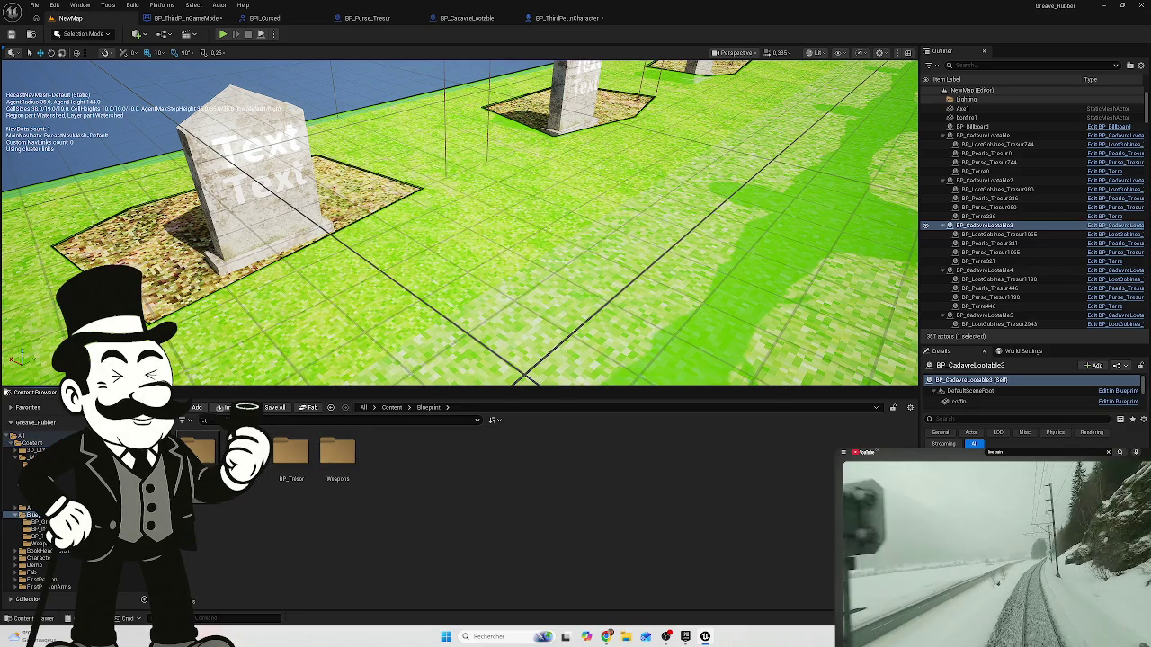
double_click(198, 450)
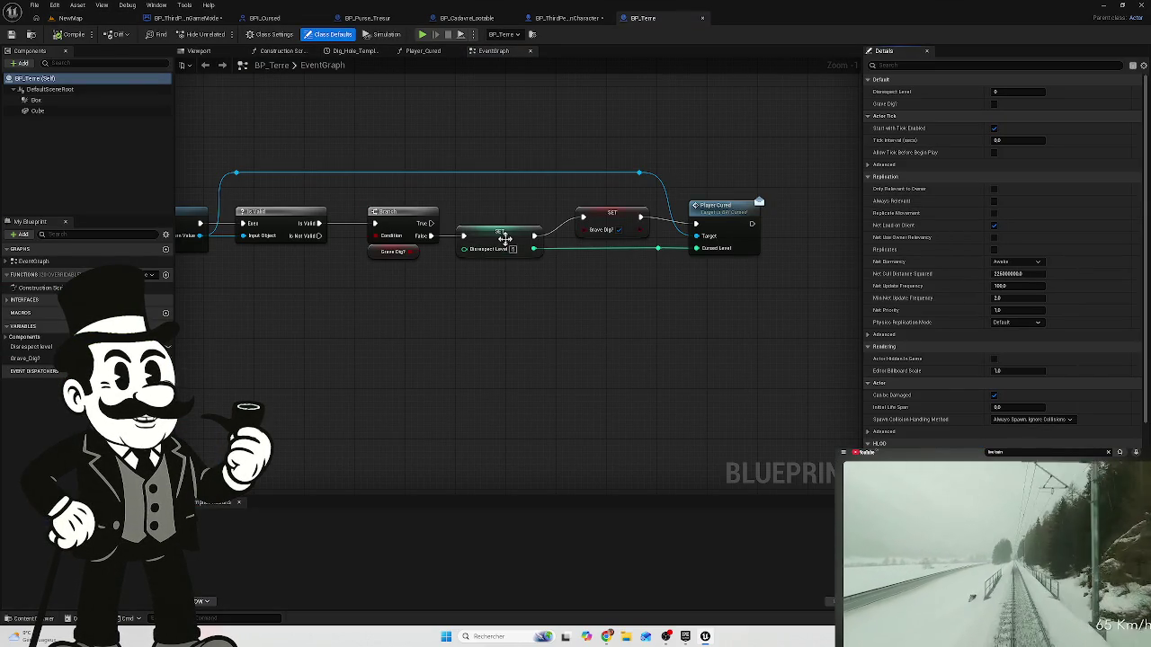
- Search BP_Terre's graph actions for 'ass int' and close the list without adding anything
right_click(576, 308)
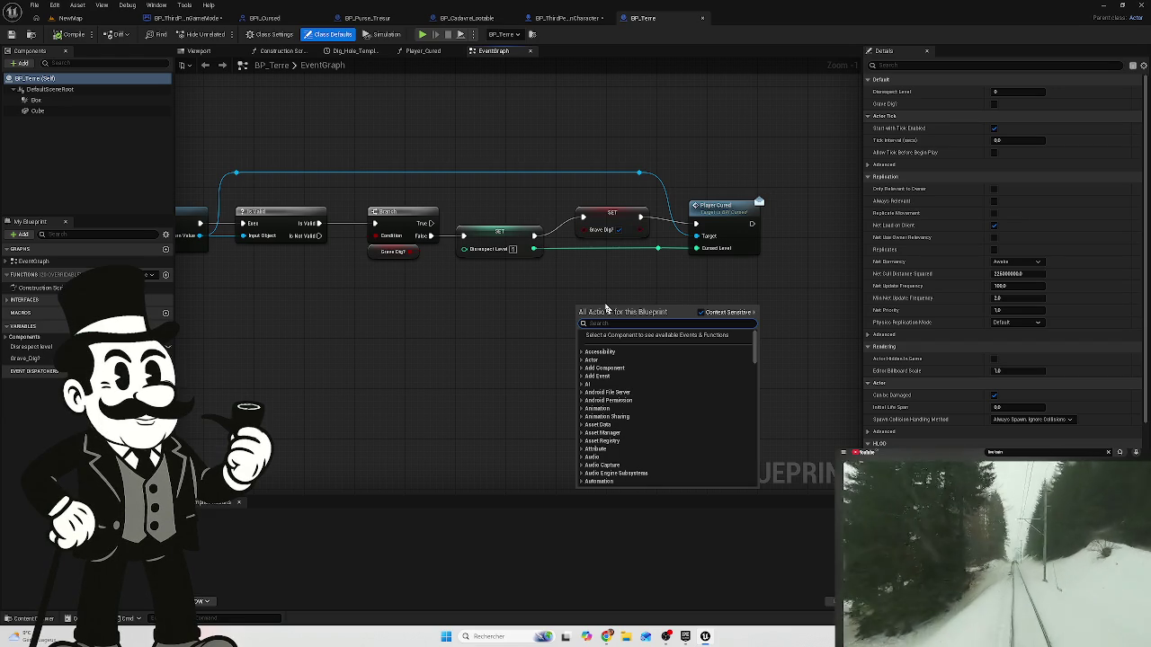
key("Up")
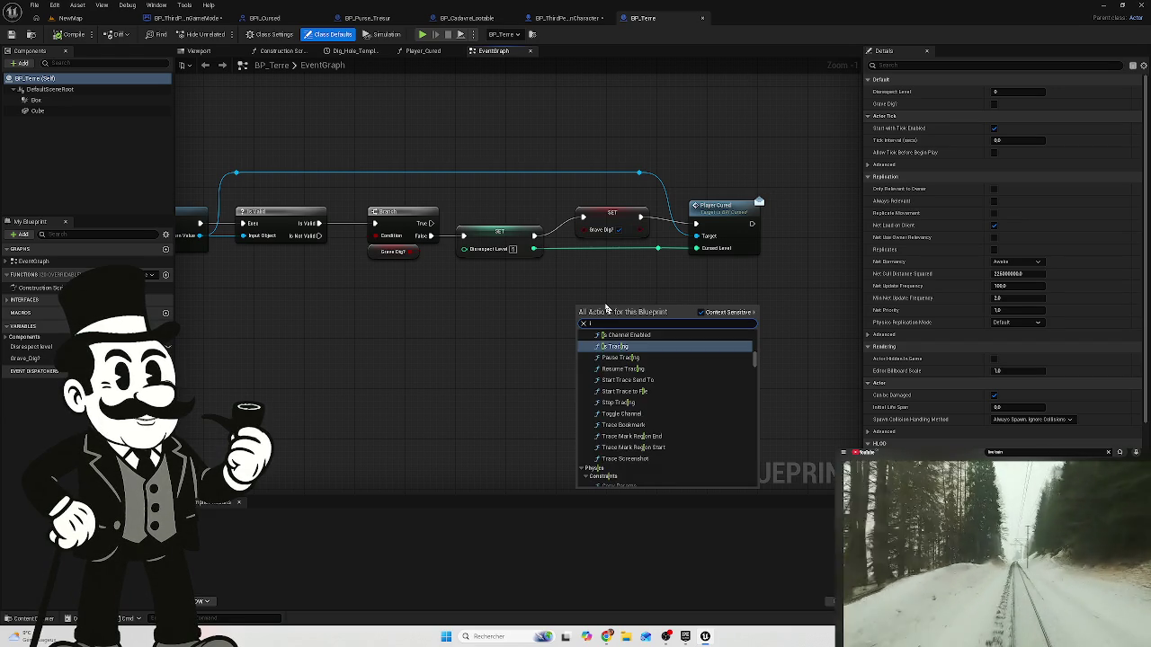
type("ass")
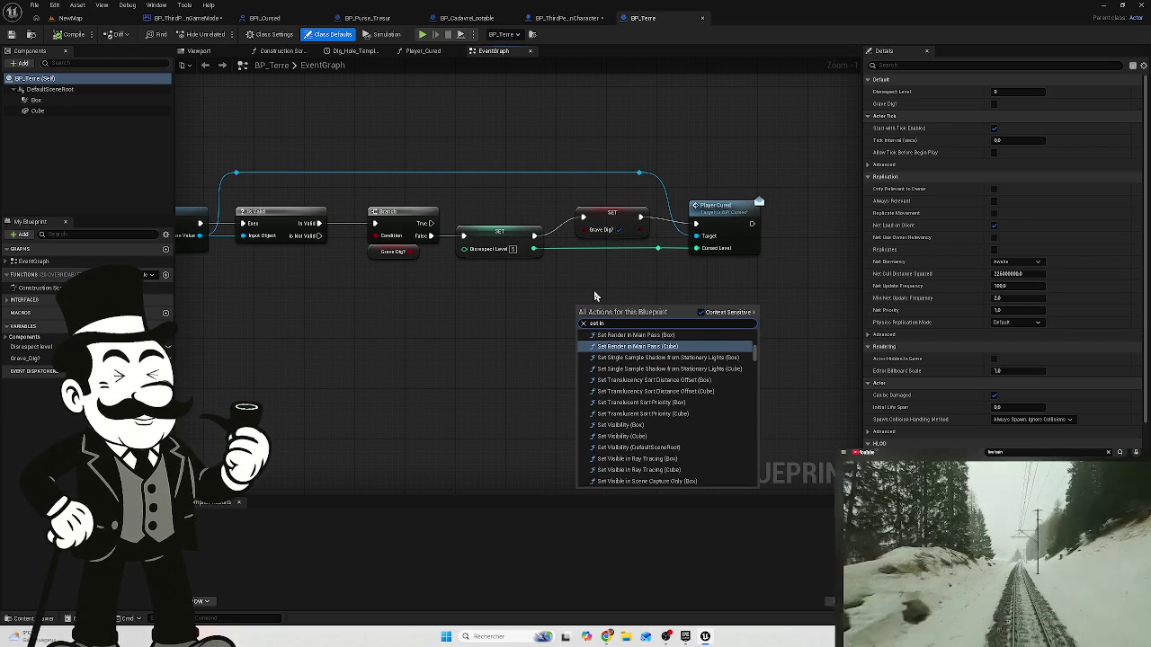
type(" int")
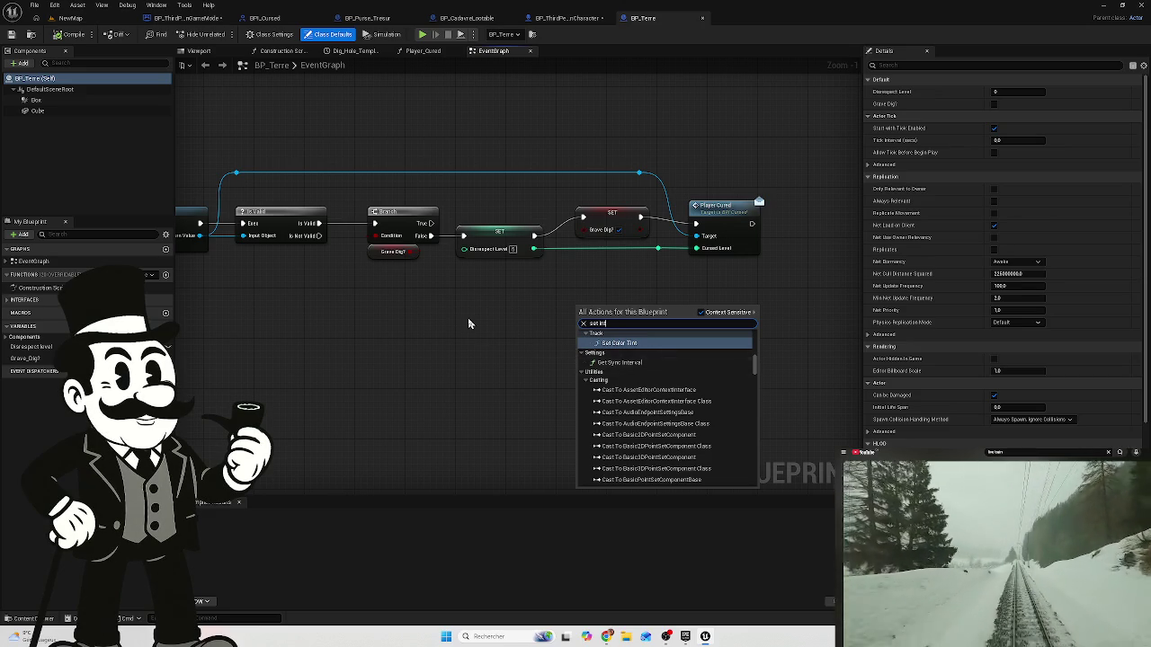
left_click(552, 307)
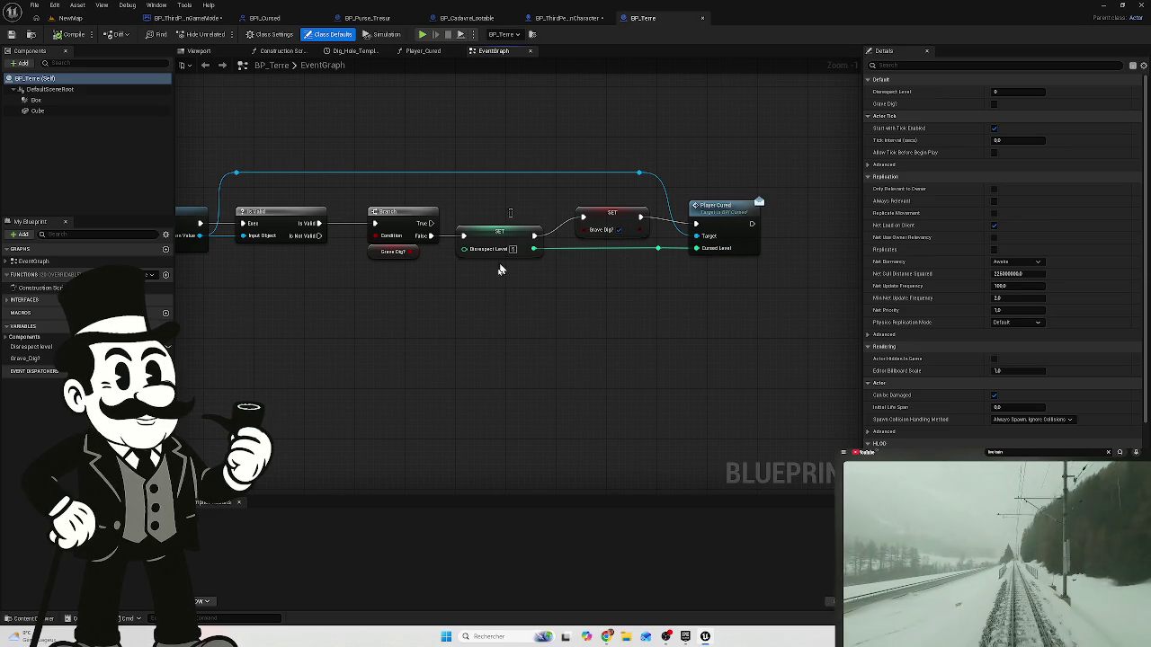
- Delete the SET Disrespect Level node and the reroute knot feeding Cursed Level
left_click(500, 255)
key("Delete")
left_click_drag(658, 248, 659, 261)
left_click(621, 275)
left_click(657, 247)
key("Delete")
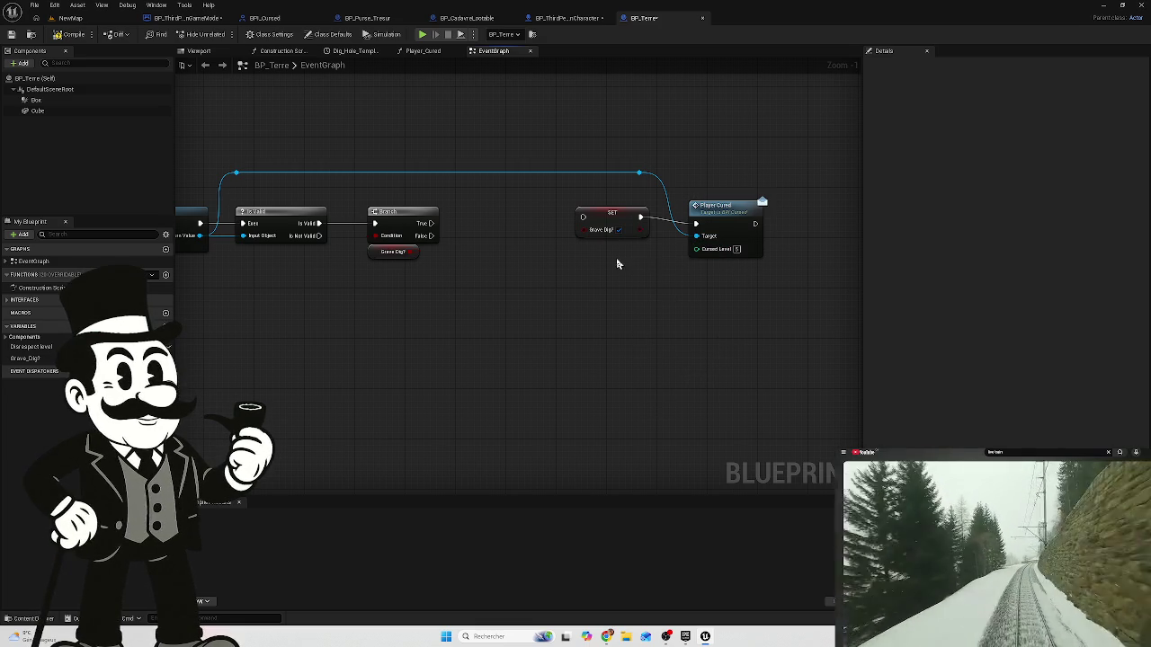
- Line up SET Grave Dig? and Player Cursed with the Branch, then compile BP_Terre
mouse_move(600, 219)
left_mouse_down()
mouse_move(590, 226)
mouse_move(618, 227)
mouse_move(437, 228)
mouse_move(612, 232)
mouse_move(591, 224)
left_mouse_up()
left_click(435, 238)
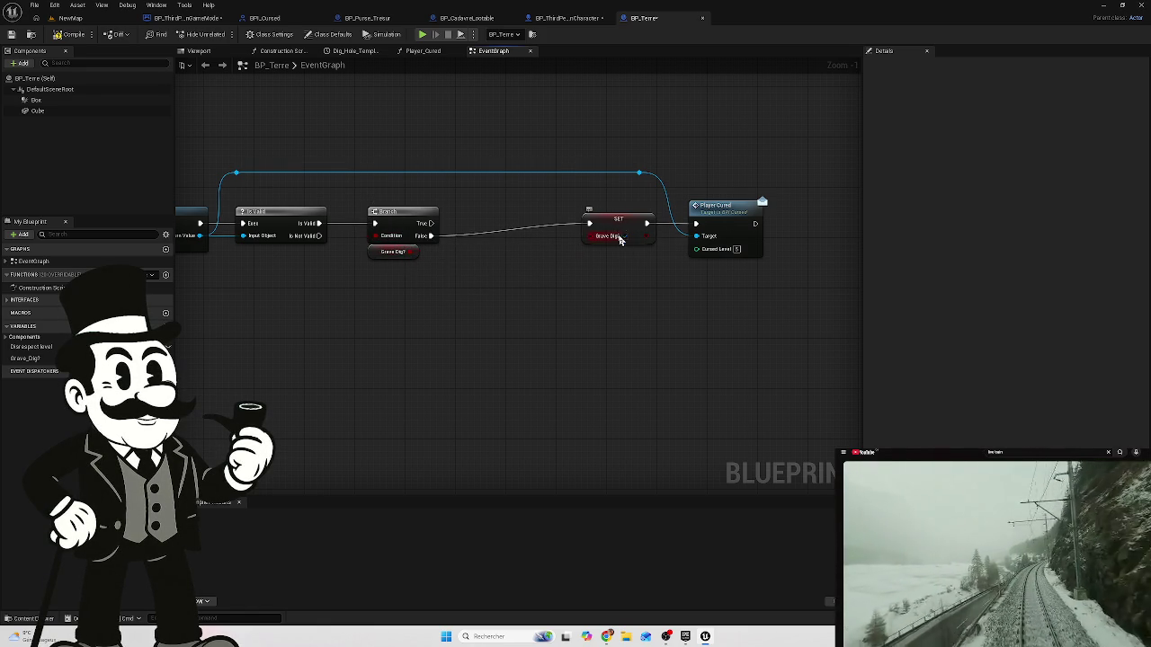
left_click(386, 255)
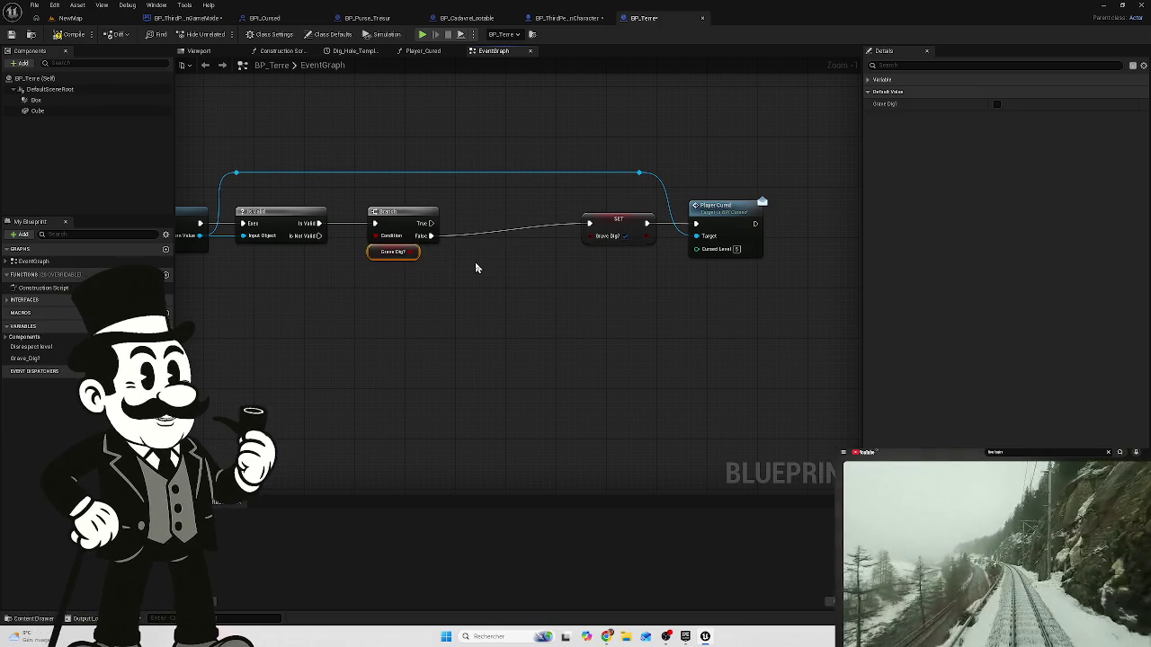
left_click(476, 268)
left_click_drag(622, 220, 594, 240)
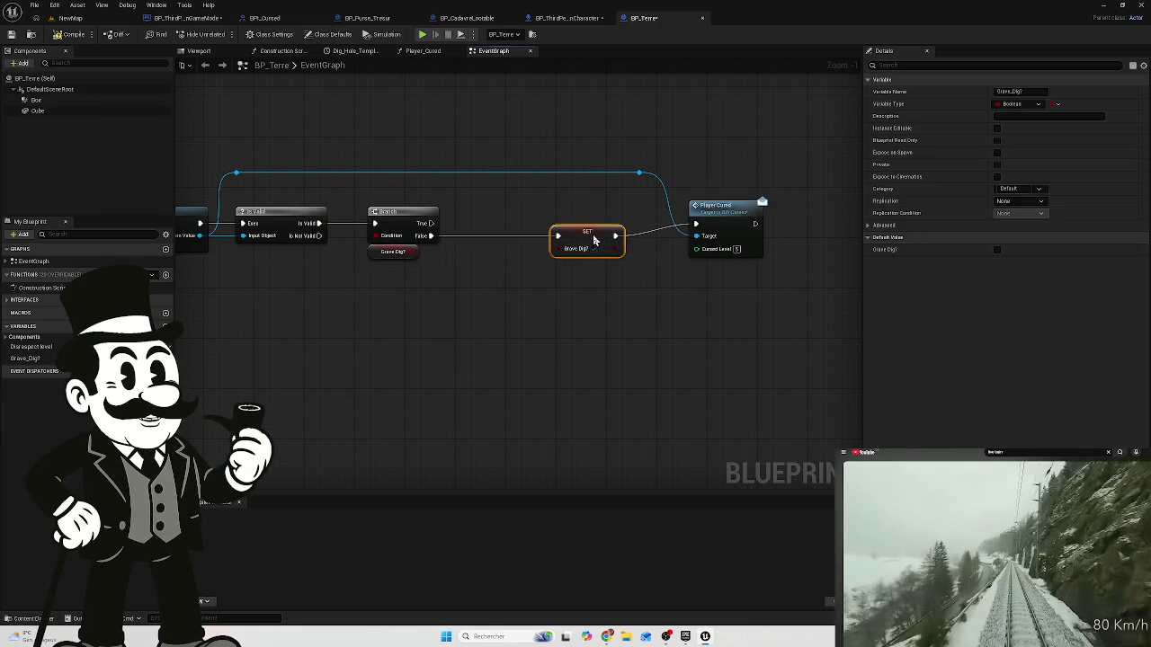
left_click_drag(733, 220, 725, 232)
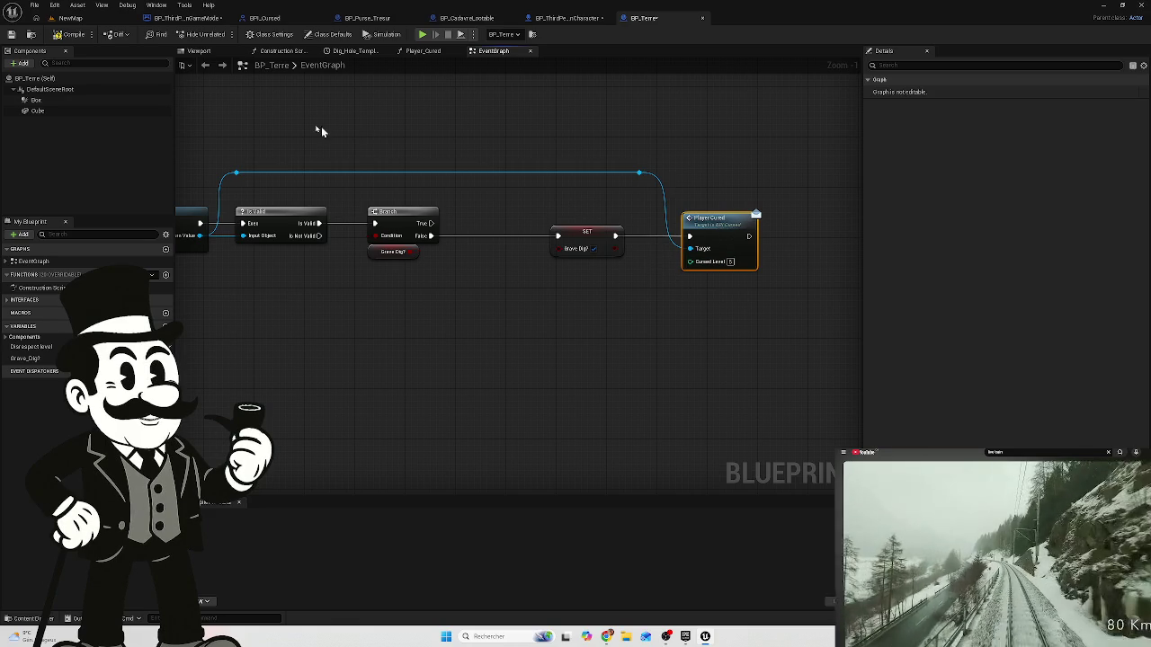
left_click(72, 34)
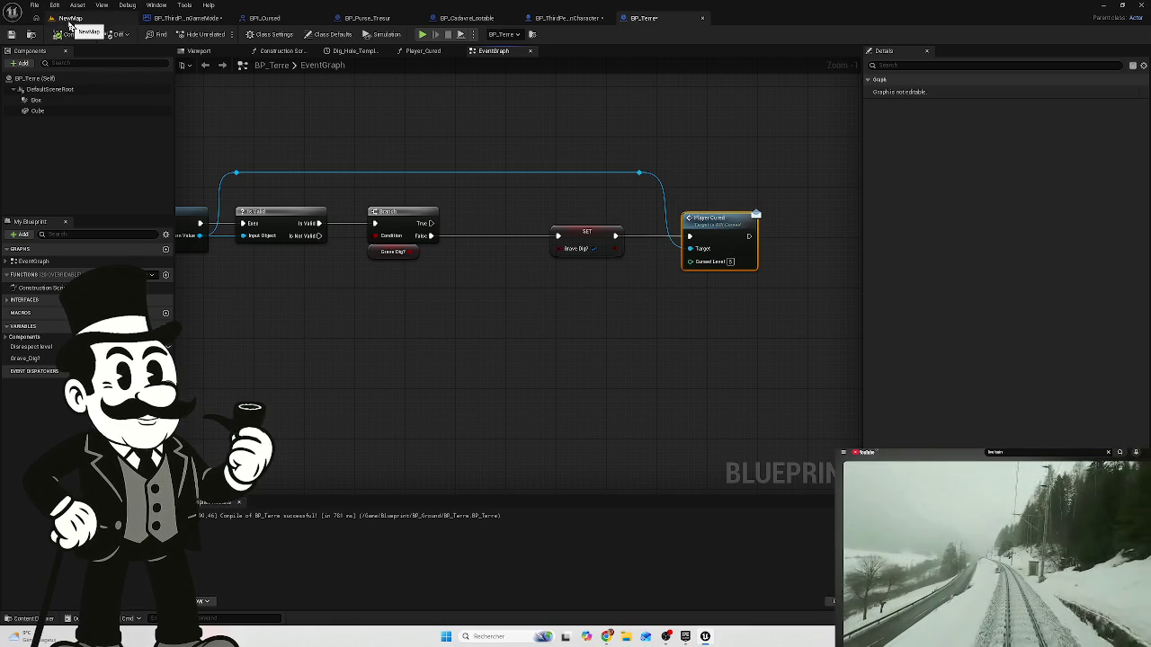
left_click(70, 18)
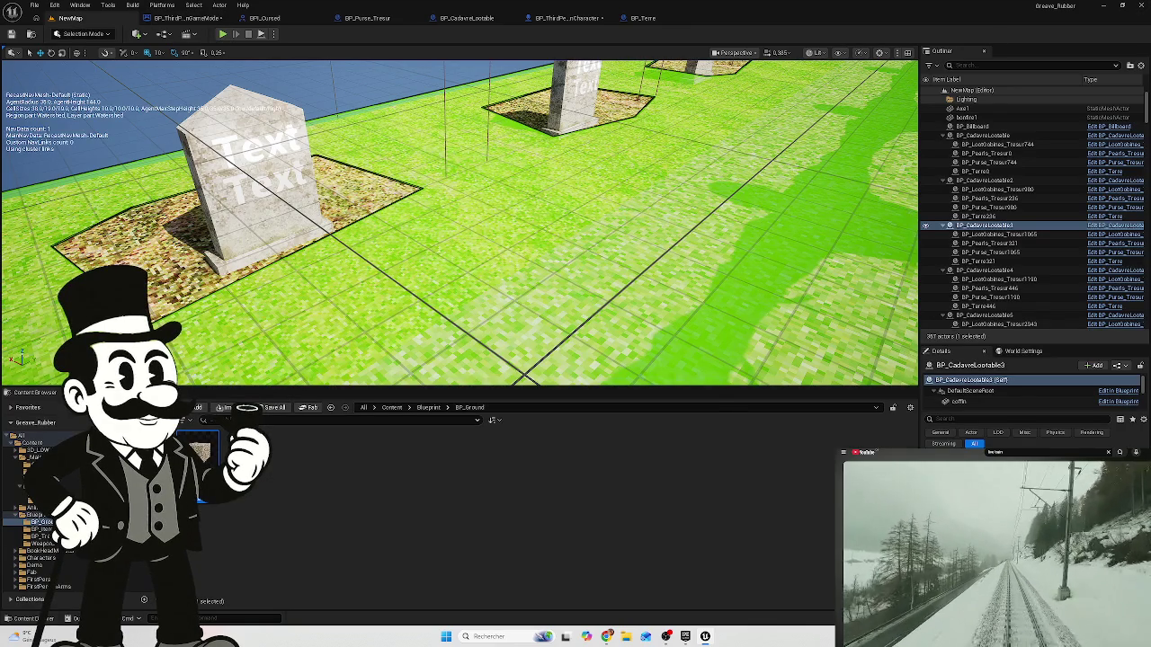
- Save all blueprints, cancel Play on compile errors, and open the failing BP_ThirdPersonCharacter
key("ctrl+shift+s")
left_click(644, 418)
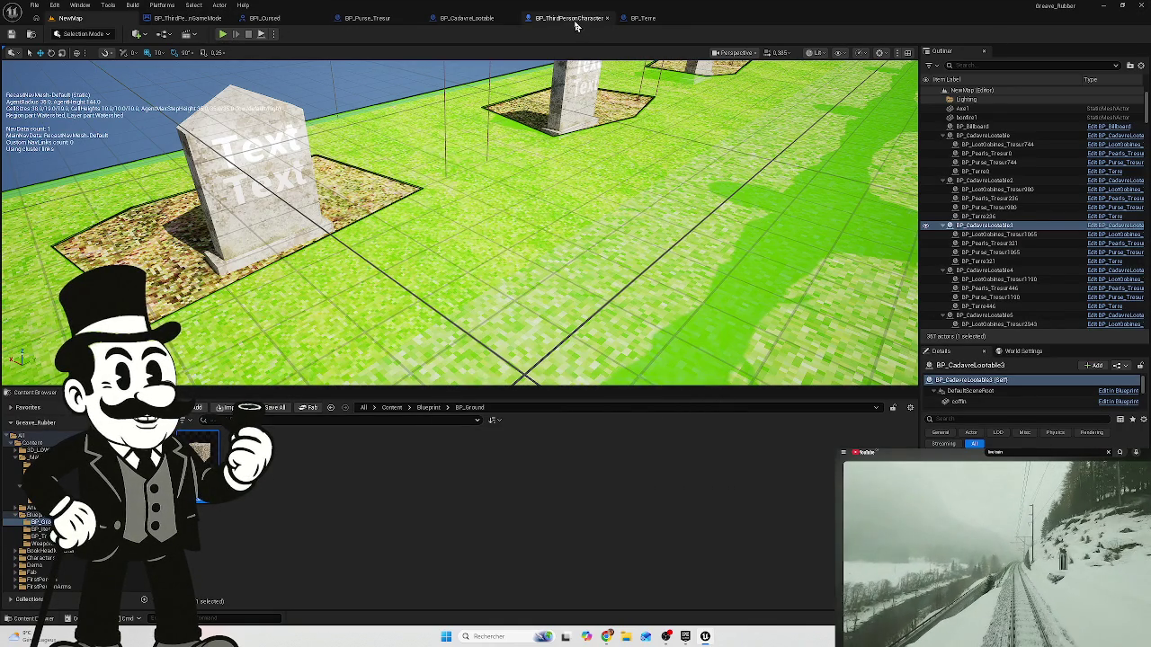
left_click(222, 33)
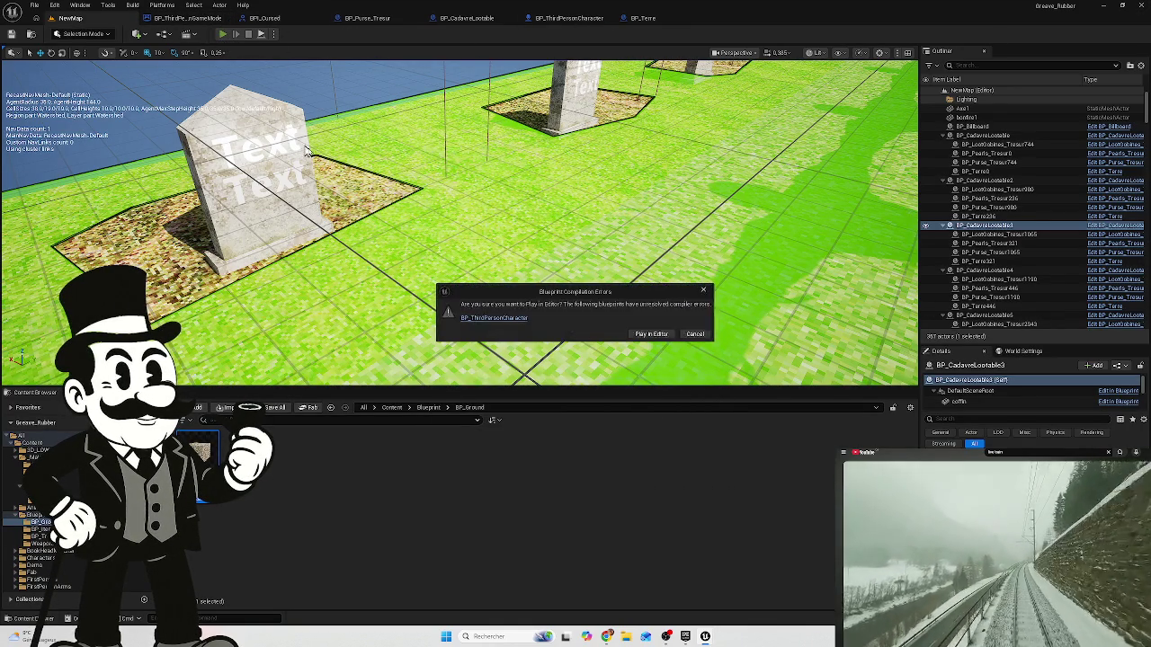
left_click(695, 335)
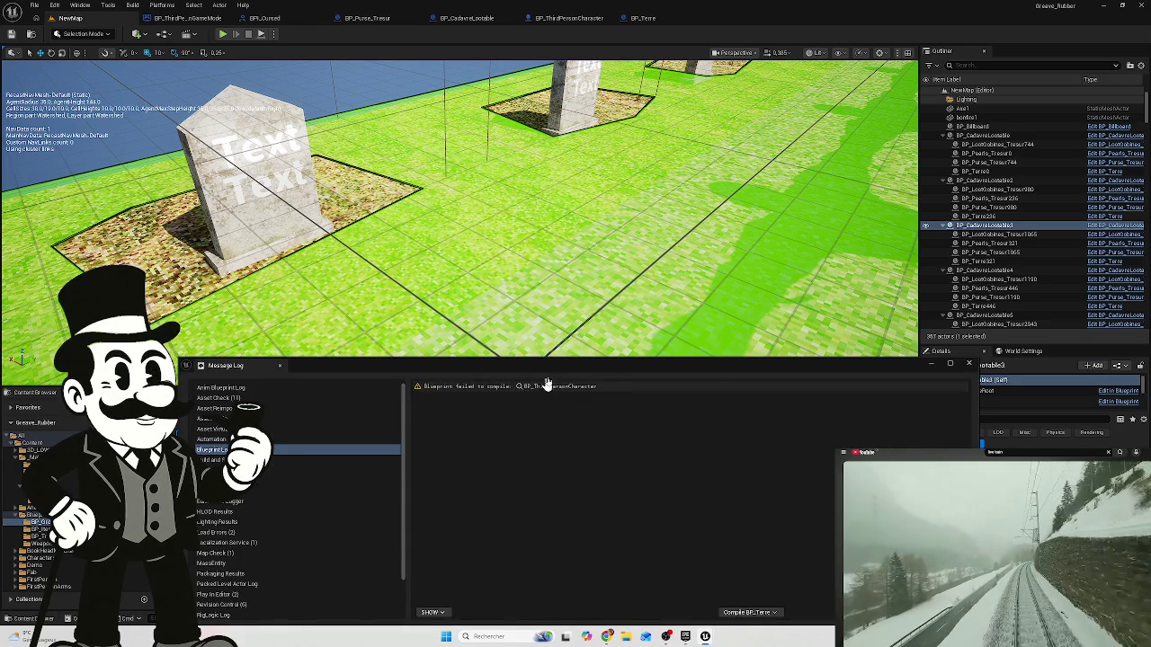
left_click(543, 388)
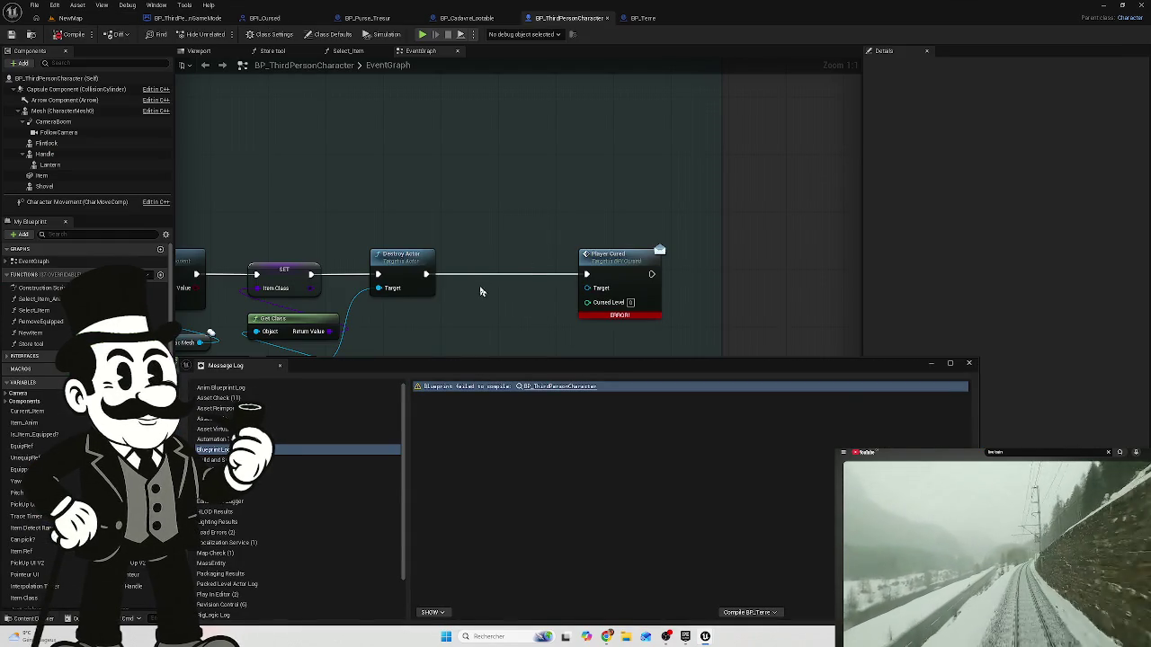
- Add a Get Actor Of Class node wired to Player Cursed's Target and make room for it
left_click_drag(967, 365, 910, 371)
left_click_drag(587, 288, 468, 198)
type("get")
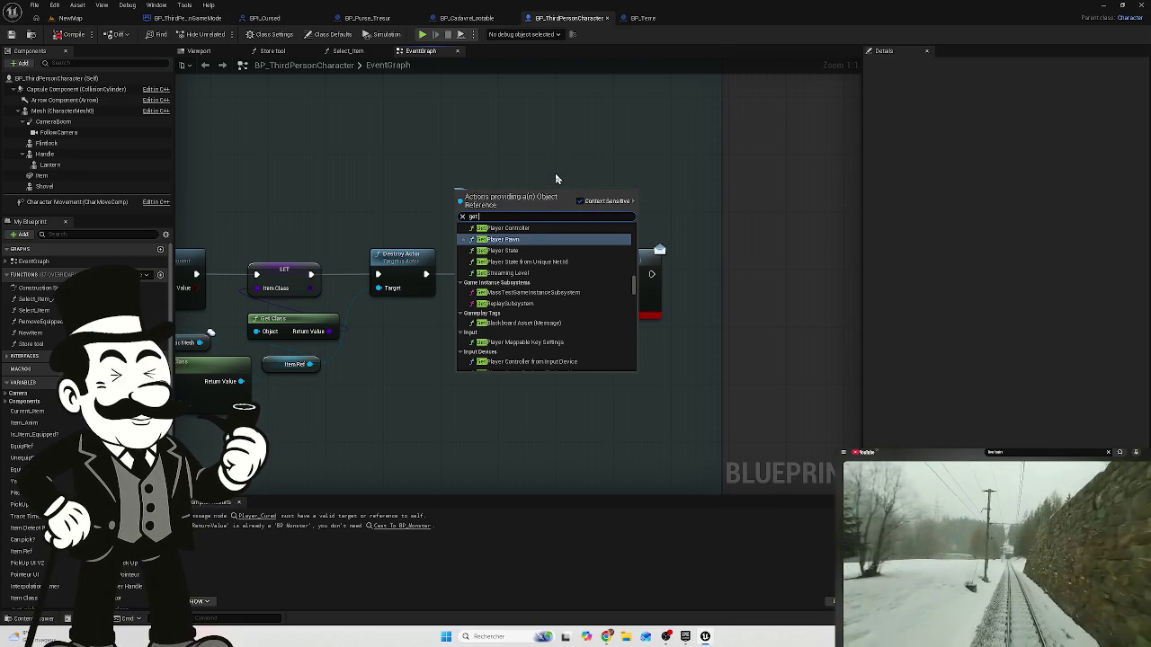
type("actor")
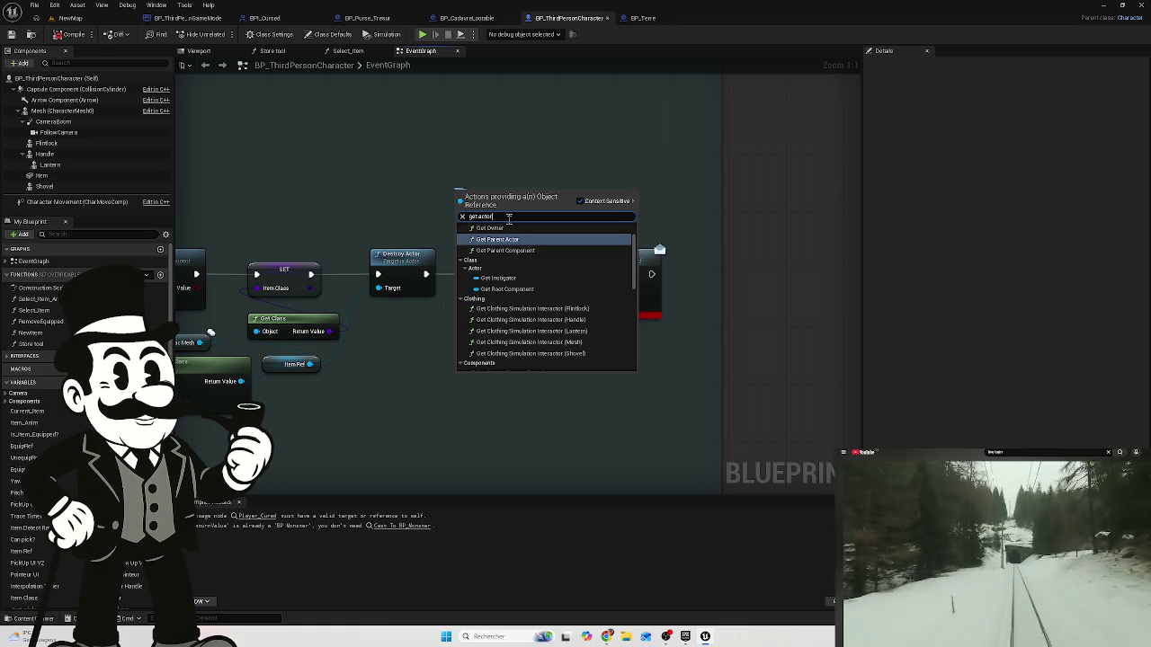
type("o")
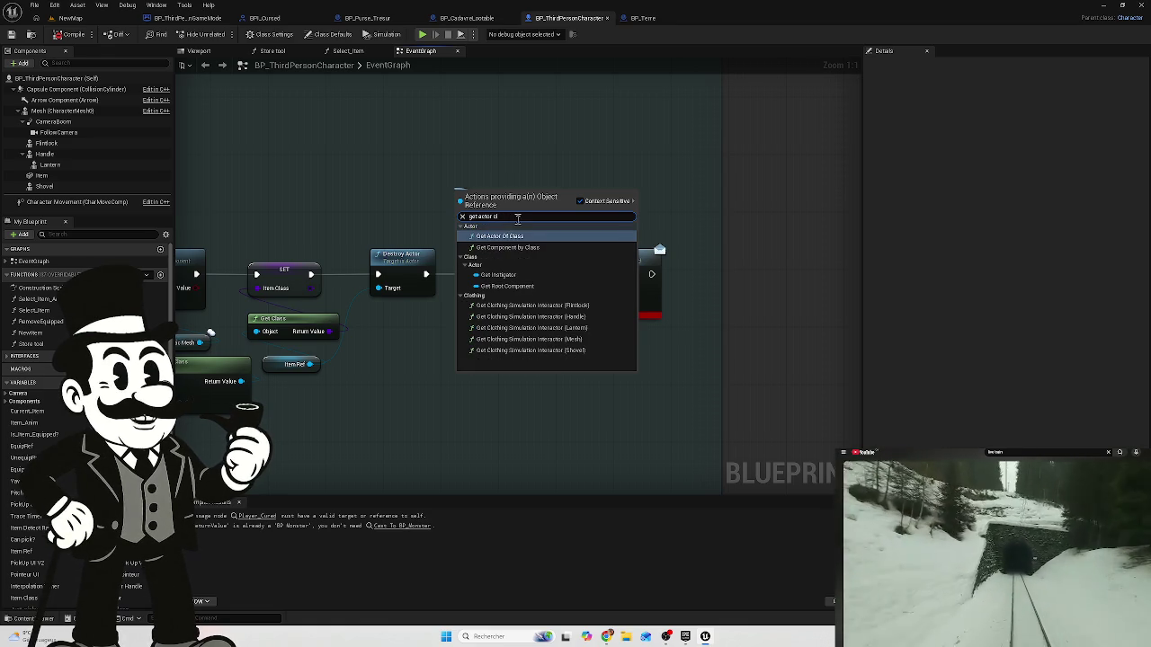
left_click(519, 238)
mouse_move(501, 195)
left_mouse_down()
mouse_move(485, 190)
mouse_move(494, 274)
left_mouse_up()
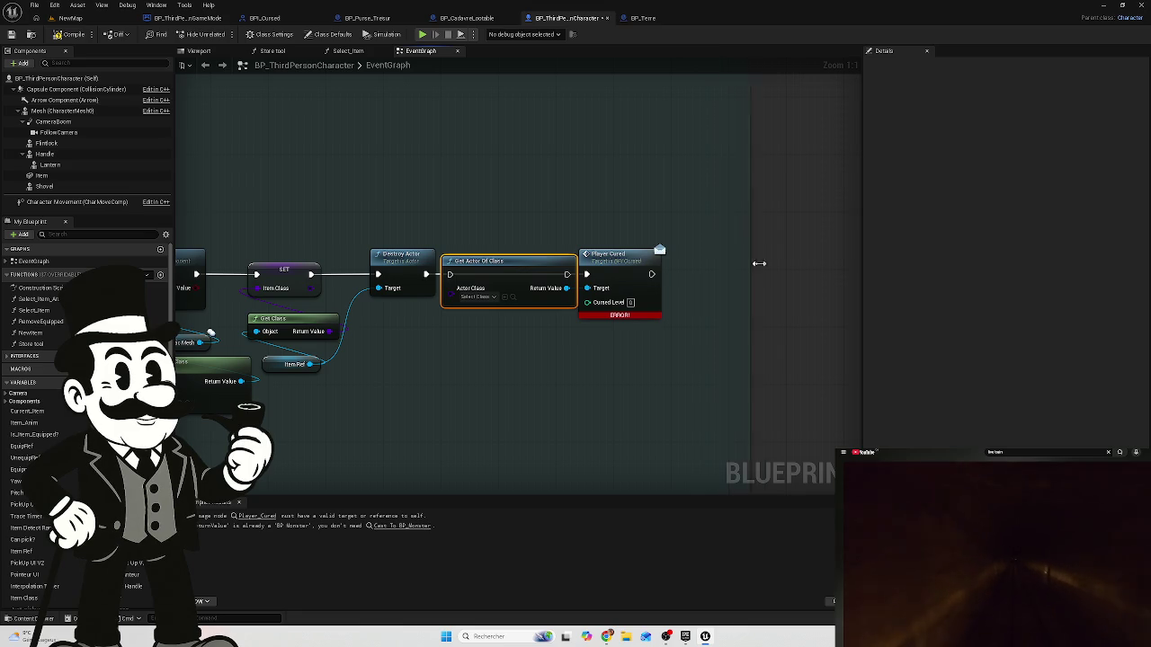
left_click_drag(738, 282, 664, 261)
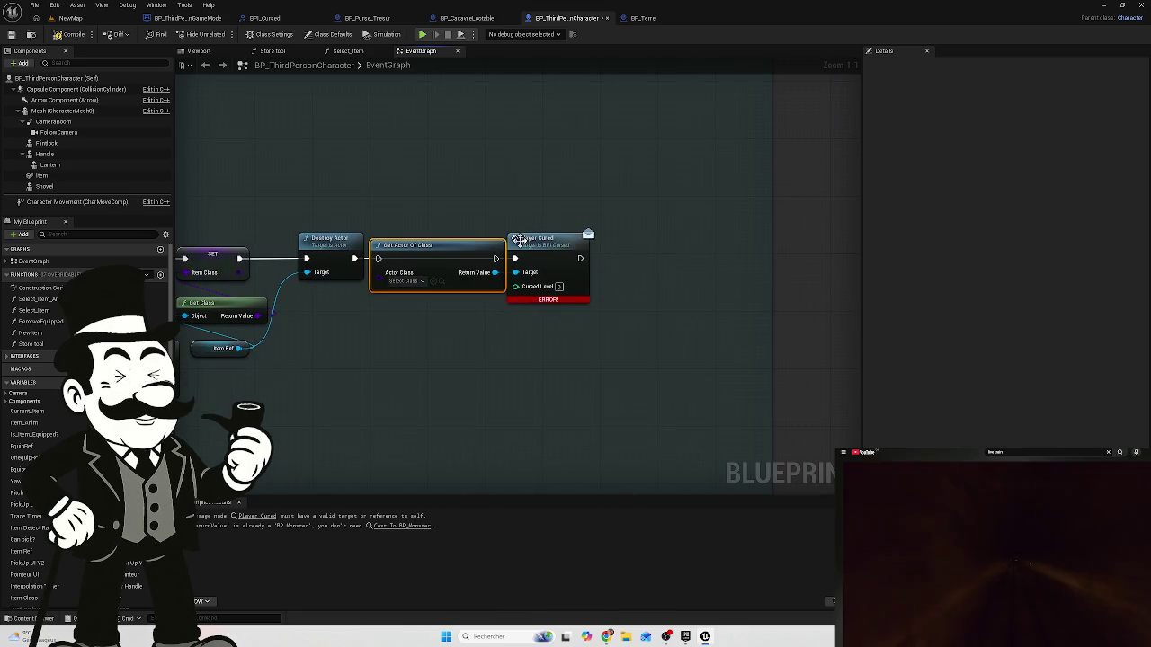
left_click_drag(552, 253, 672, 249)
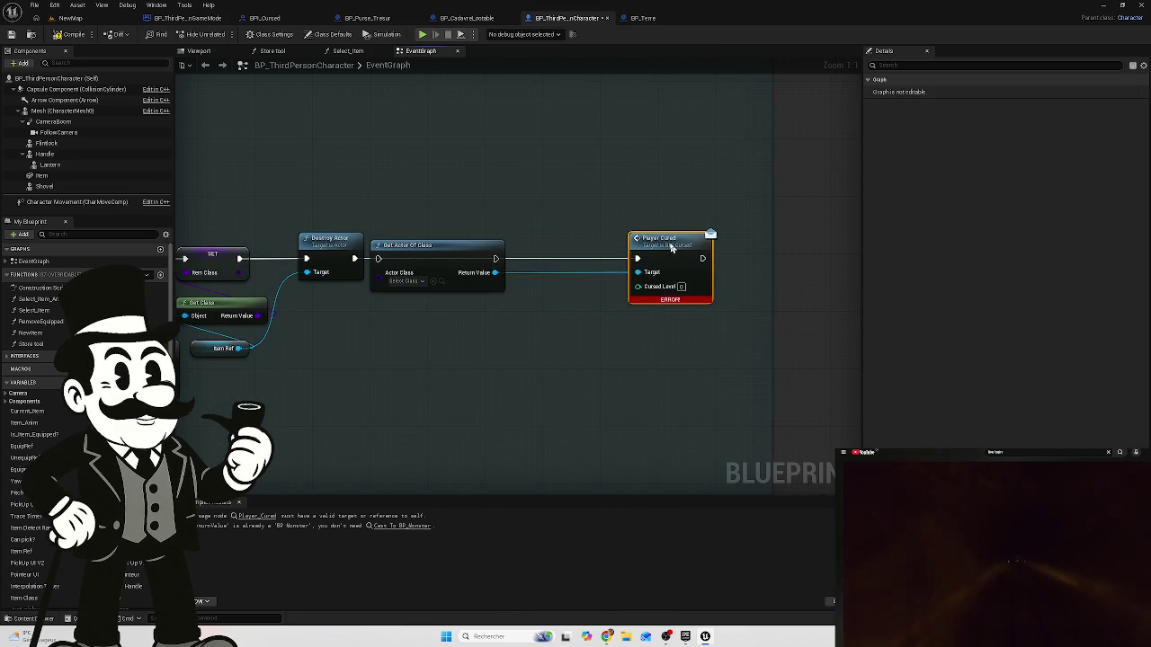
- Run Get Actor Of Class after Destroy Actor and add an Is Valid check on its Return Value
left_click_drag(353, 258, 379, 259)
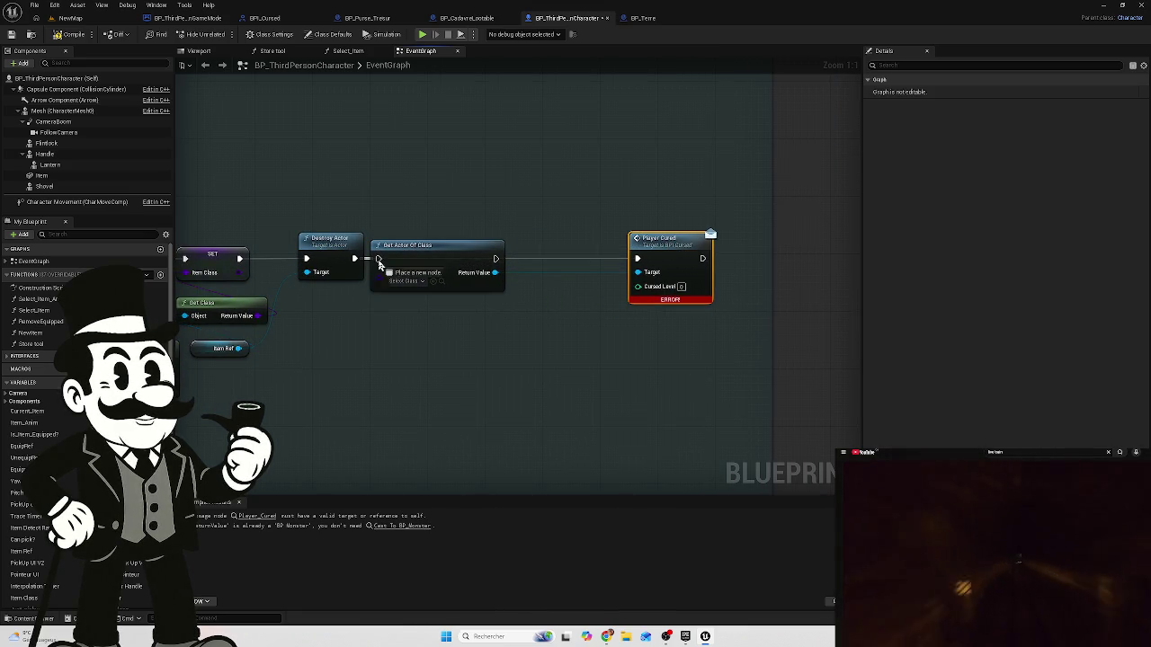
mouse_move(483, 258)
left_mouse_down()
mouse_move(636, 260)
mouse_move(552, 255)
mouse_move(545, 221)
left_mouse_up()
left_click(552, 256)
left_click(528, 251)
mouse_move(509, 272)
left_mouse_down()
mouse_move(531, 249)
mouse_move(545, 259)
left_mouse_up()
type("t")
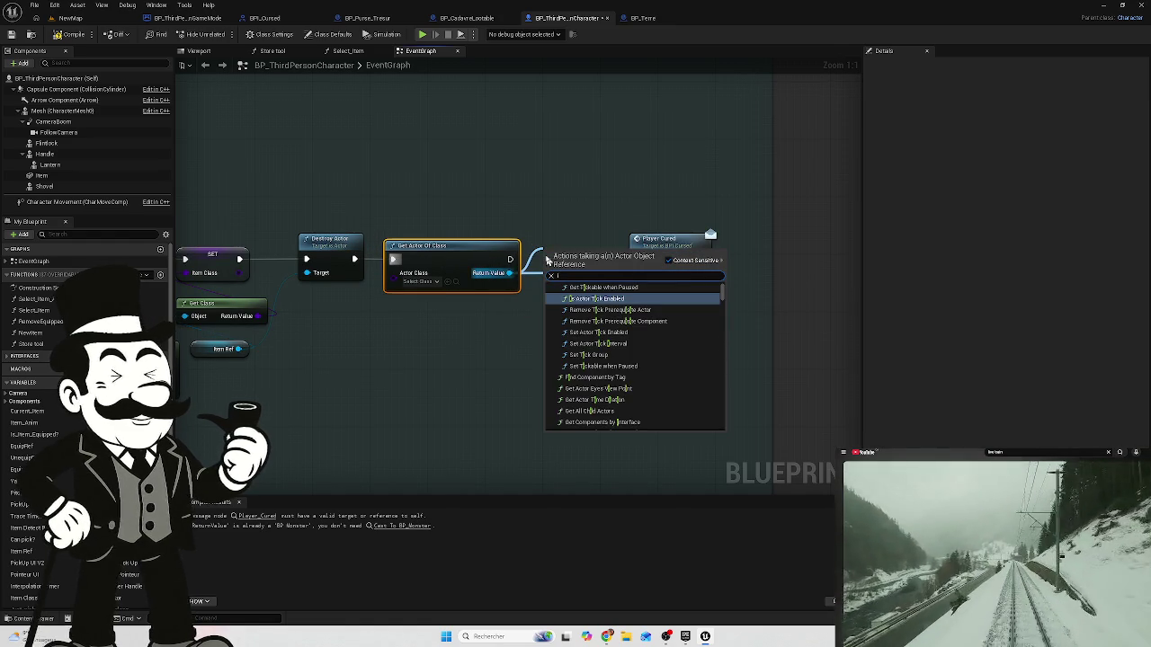
type("s val")
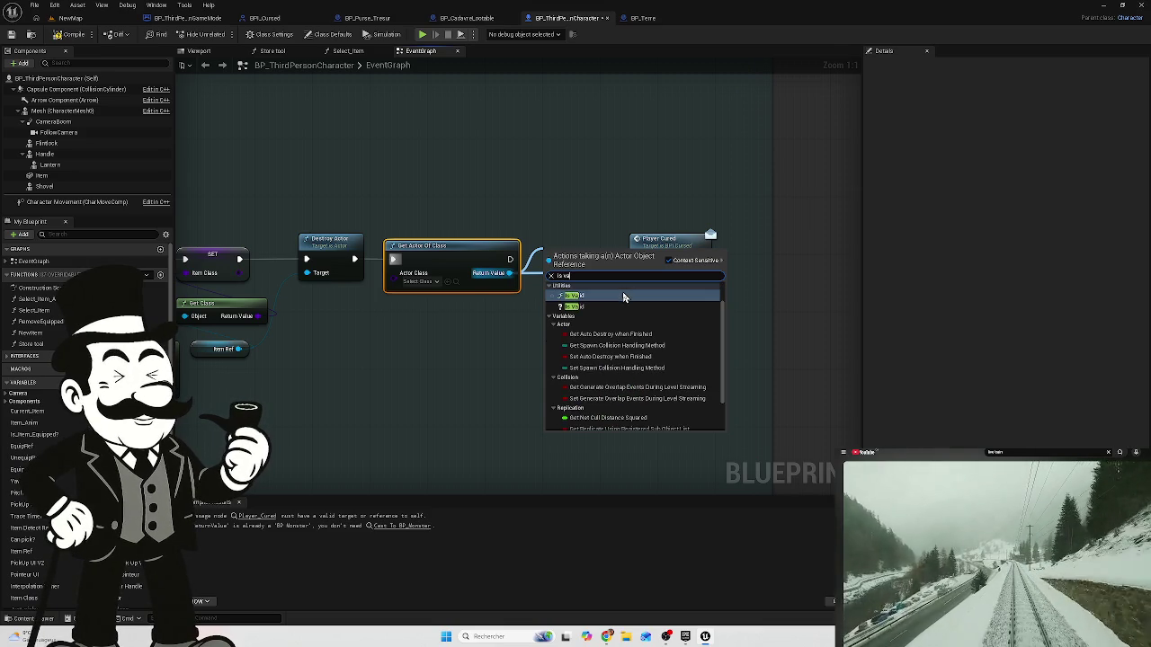
left_click(625, 296)
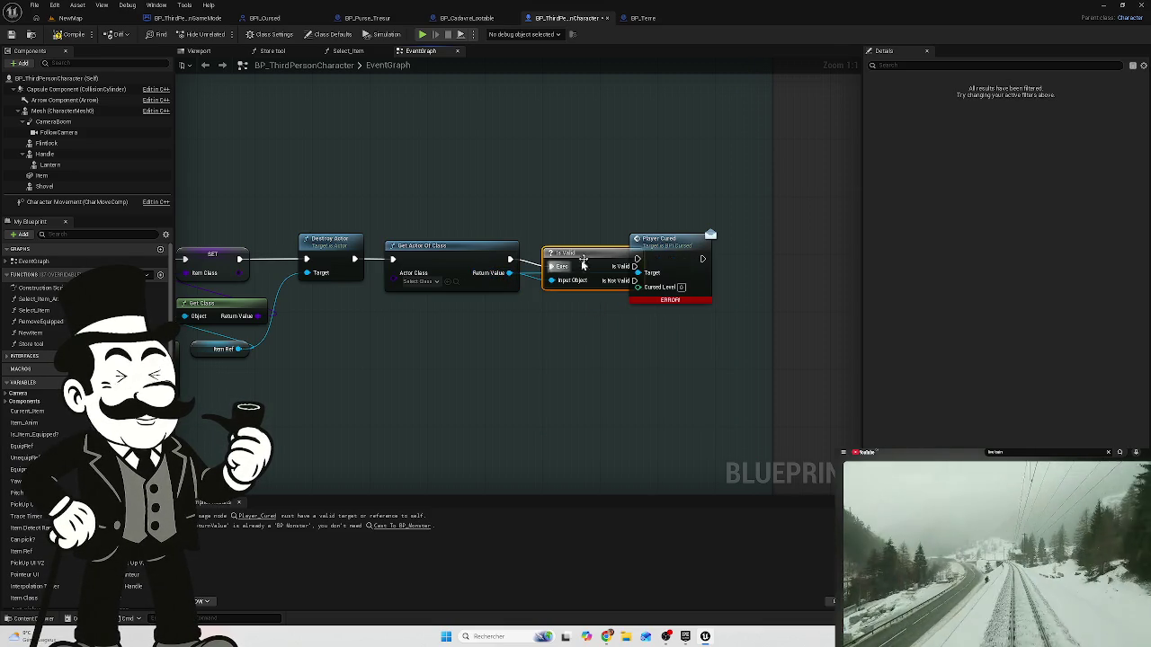
mouse_move(594, 260)
left_mouse_down()
mouse_move(554, 251)
mouse_move(638, 259)
left_mouse_up()
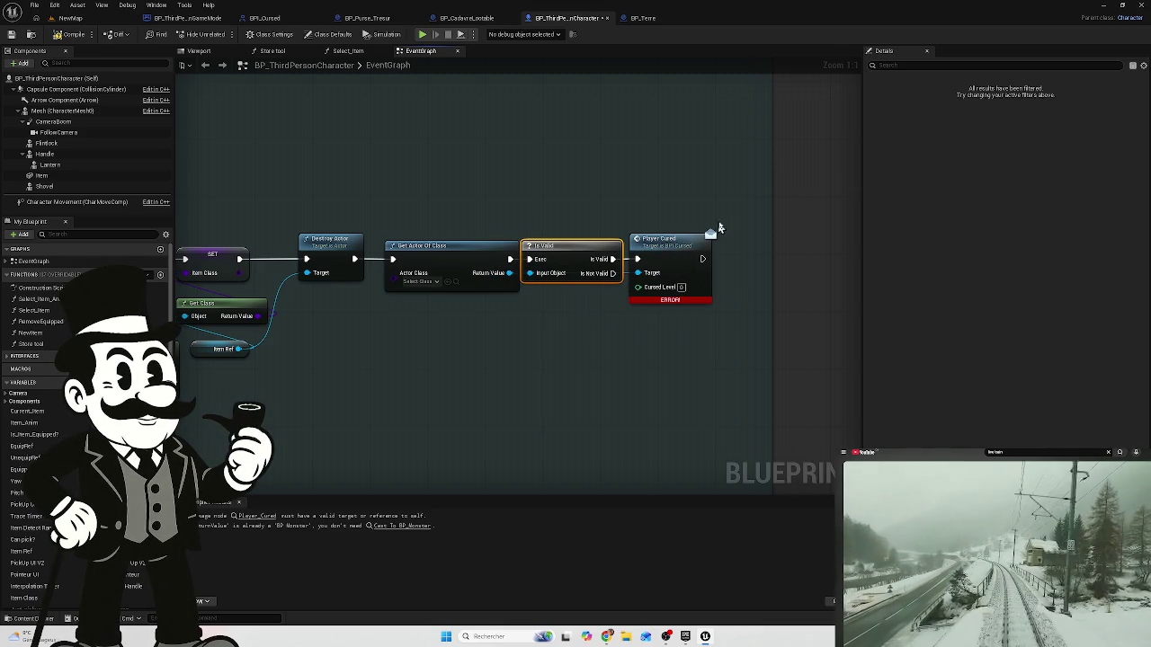
- Rearrange Is Valid and Player Cured, routing the Return Value wire through two reroute points
left_click_drag(610, 199, 716, 303)
mouse_move(653, 253)
left_mouse_down()
mouse_move(733, 246)
mouse_move(700, 247)
left_mouse_up()
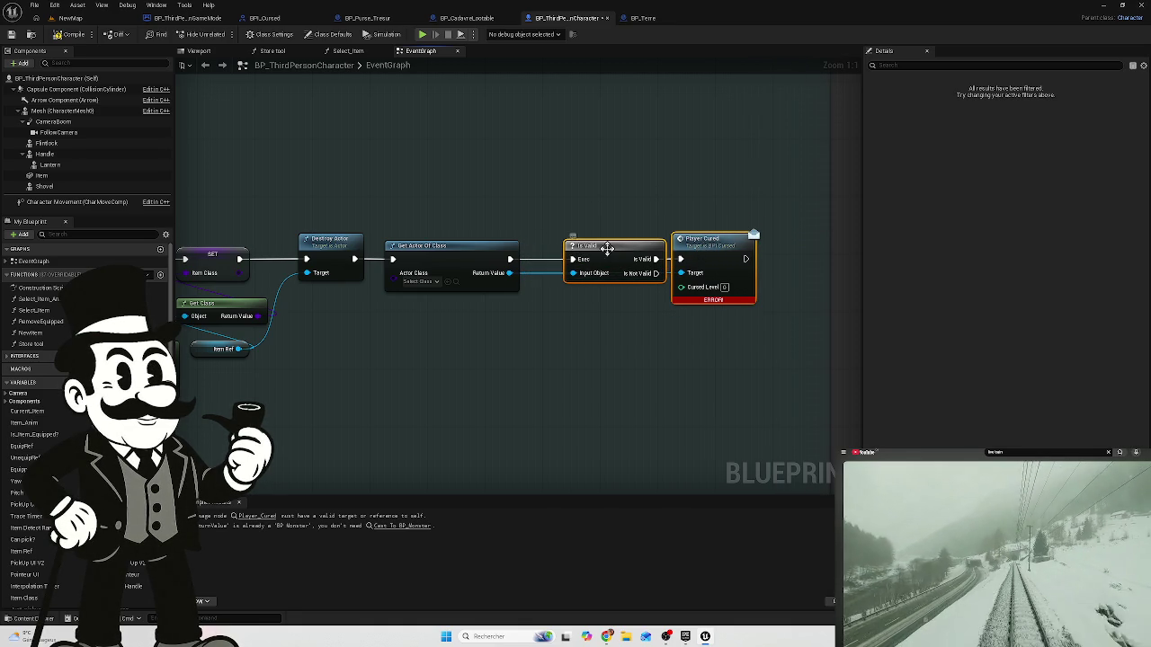
left_click_drag(590, 244, 547, 216)
double_click(573, 267)
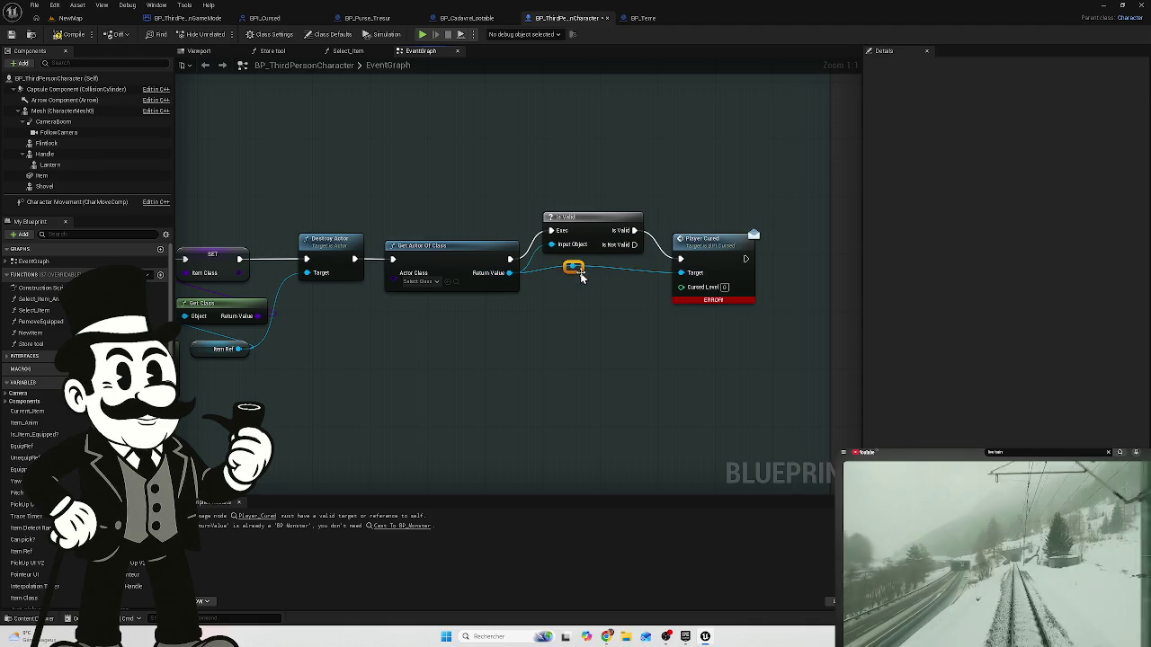
left_click_drag(572, 267, 538, 317)
left_click_drag(587, 235, 578, 267)
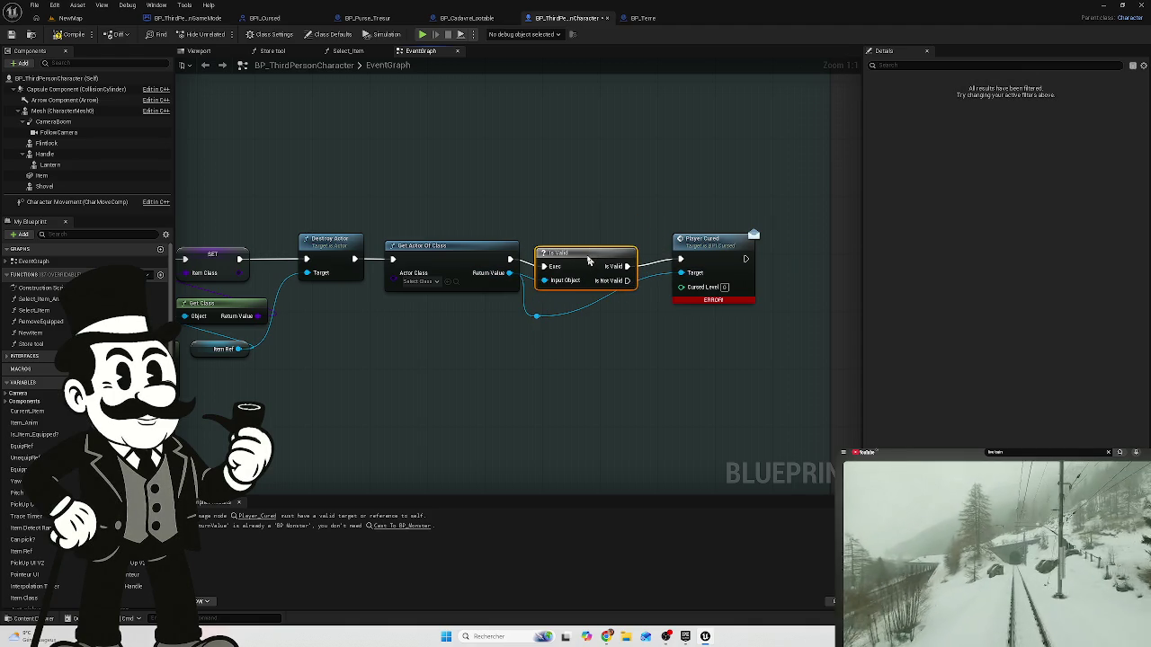
left_click(583, 306)
double_click(581, 304)
mouse_move(591, 315)
left_mouse_down()
mouse_move(629, 313)
mouse_move(641, 324)
left_mouse_up()
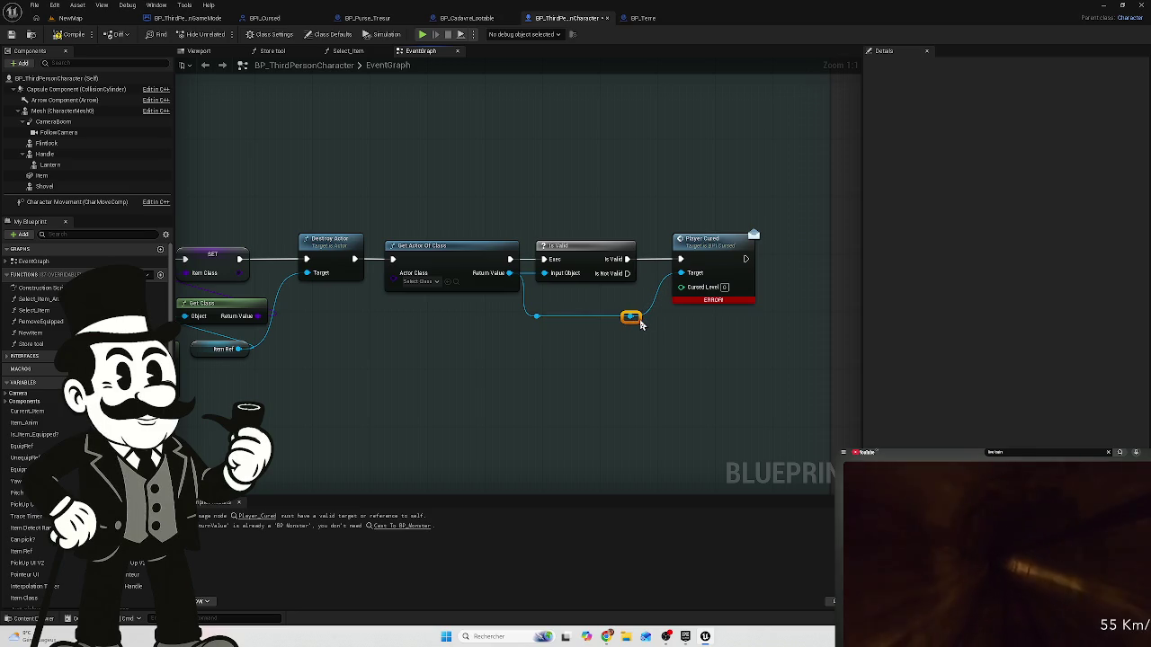
- Set Player Cured's Cursed Level to 2
left_click(724, 287)
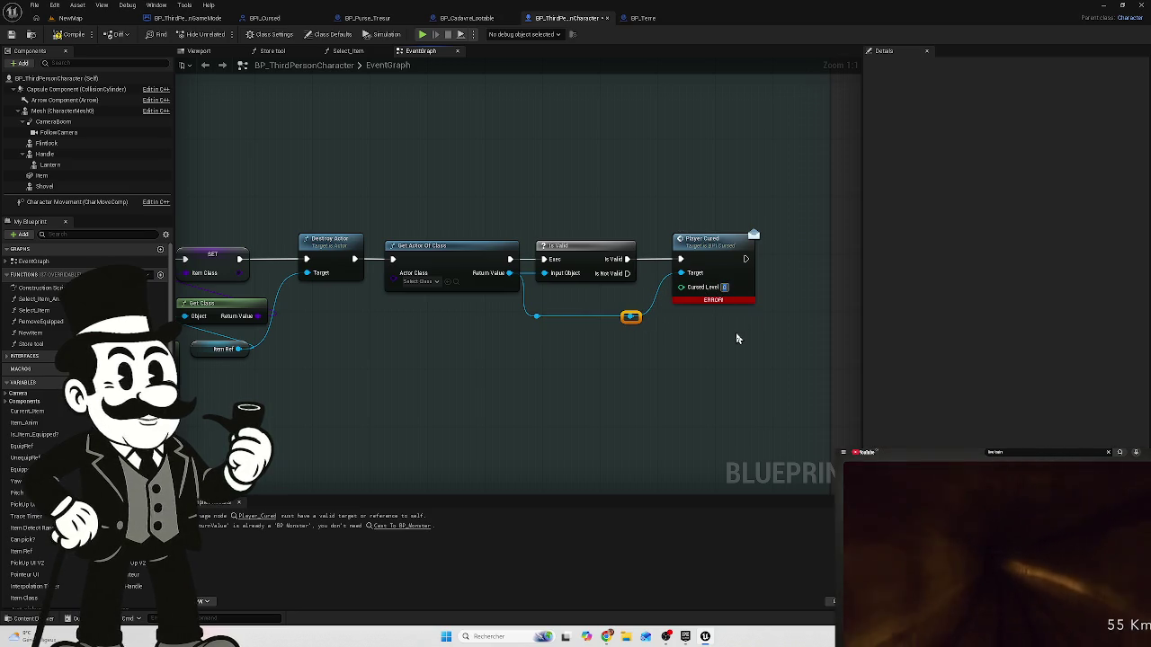
type("2")
left_click(689, 360)
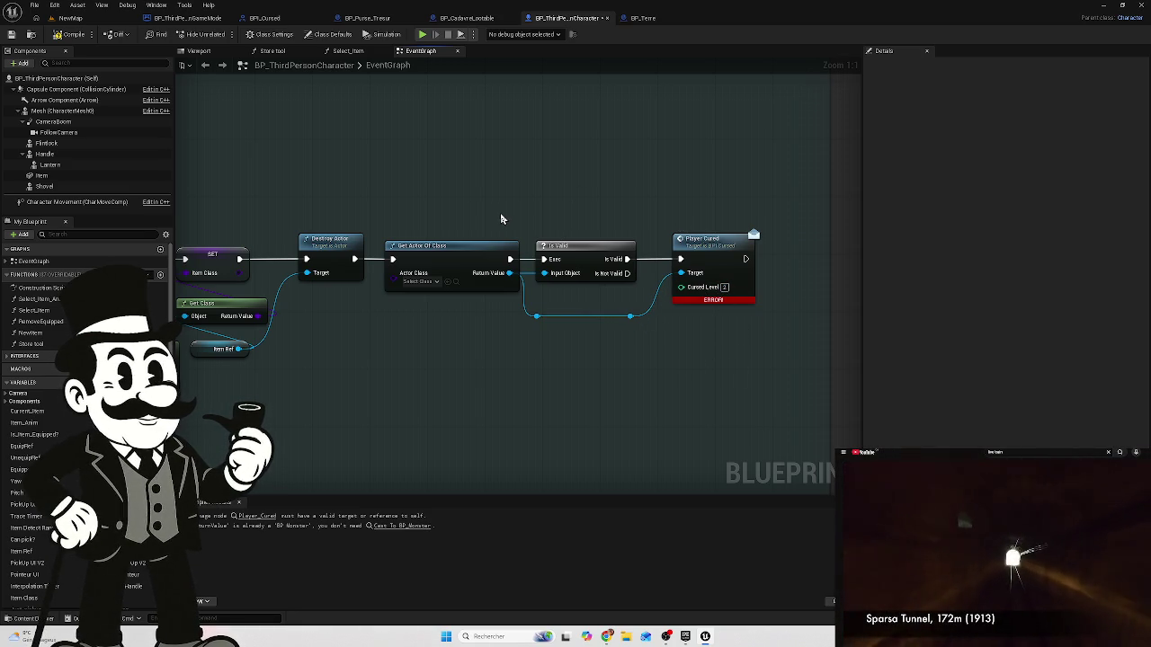
left_click(420, 282)
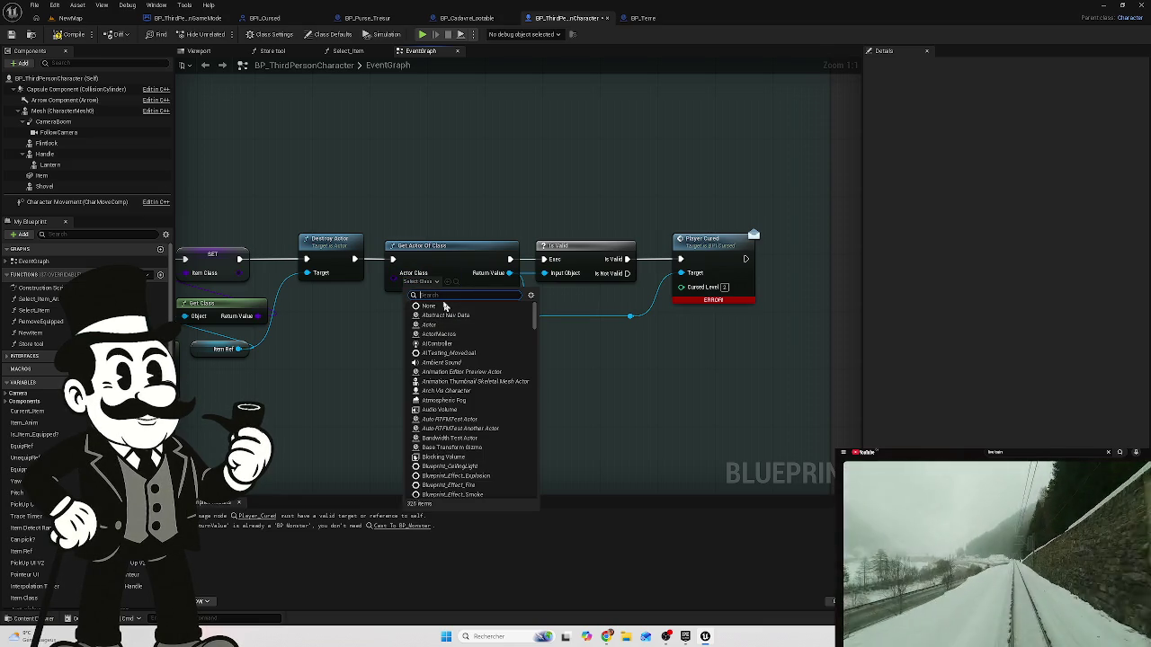
- Set Get Actor Of Class to the BP_ThirdPerson character class and compile the blueprint
type("bp_")
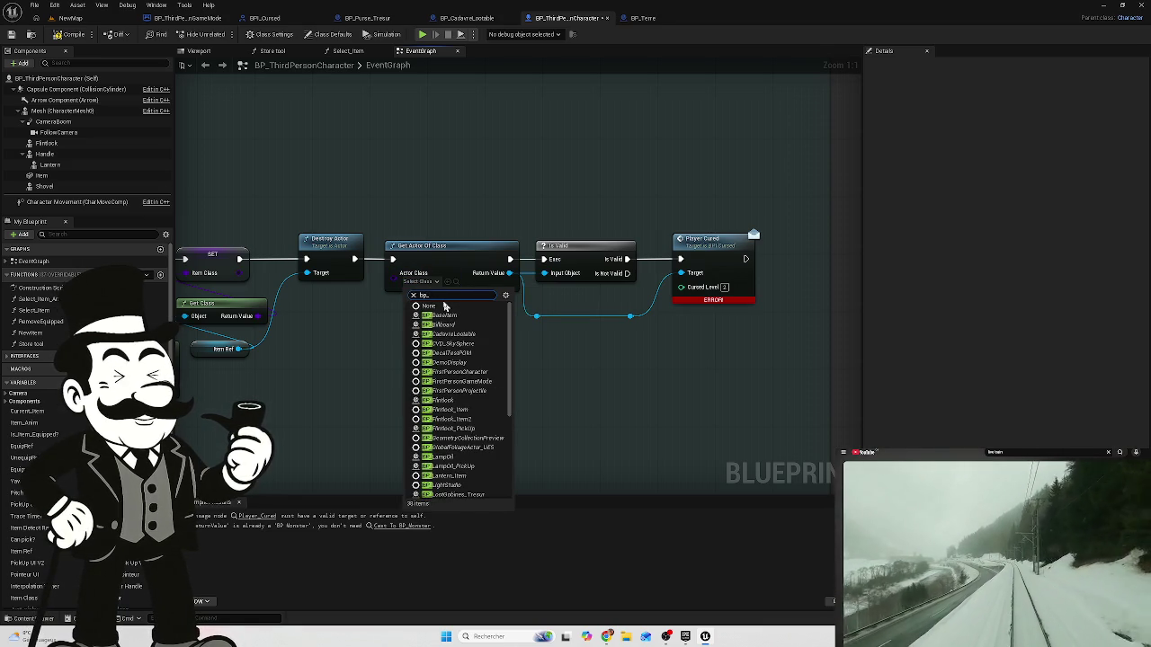
type("th")
left_click(453, 330)
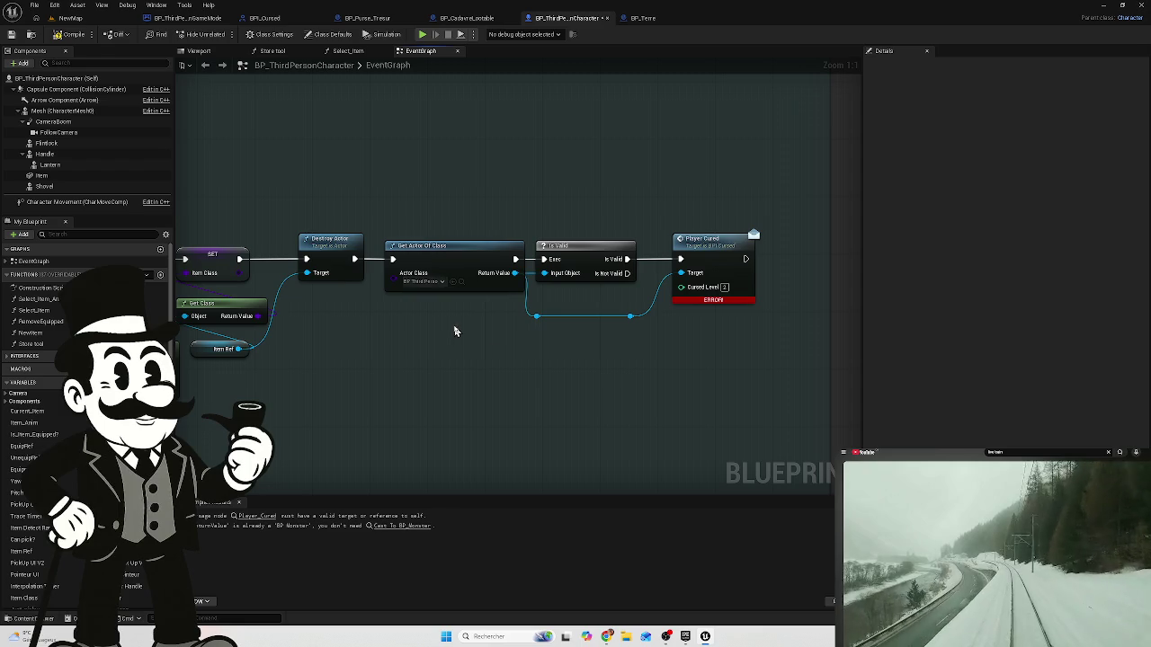
left_click(12, 34)
left_click(72, 18)
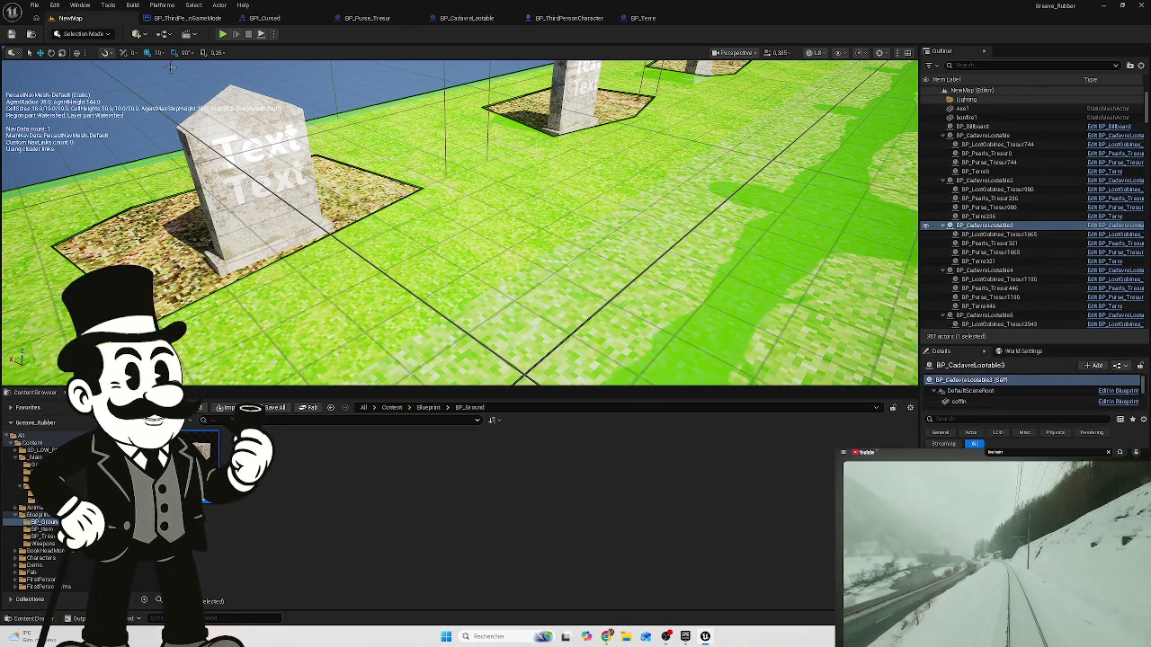
- Play-test NewMap, walk to the tombstone dirt plot, show the grave-frame outline with E, then stop
left_click(222, 36)
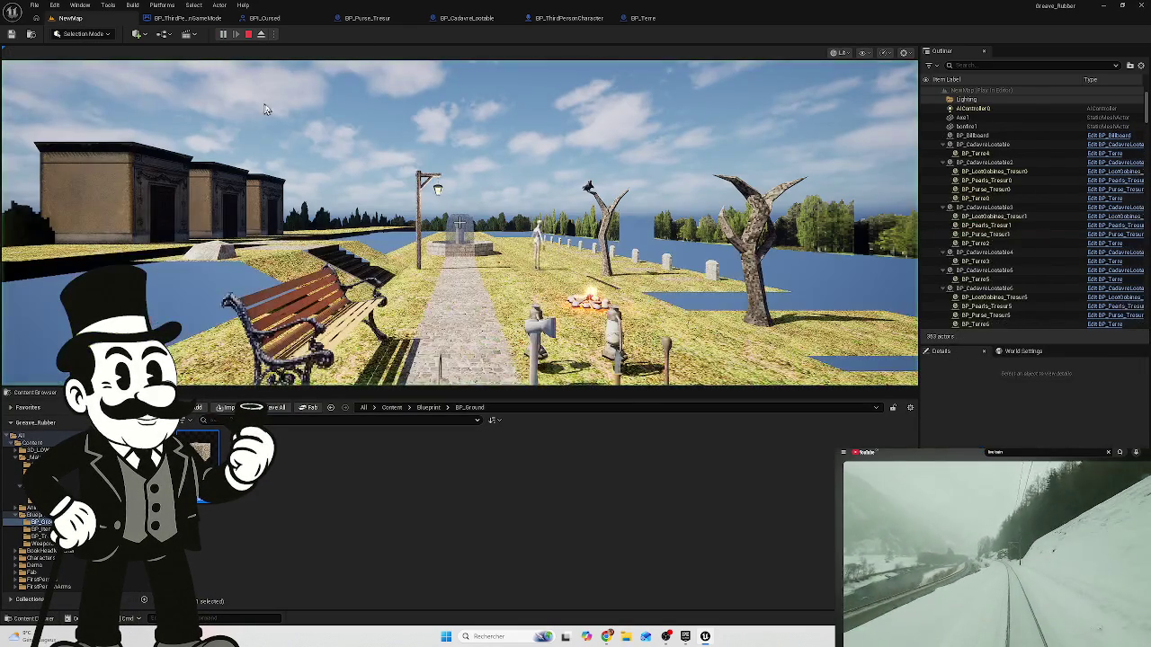
left_click(364, 178)
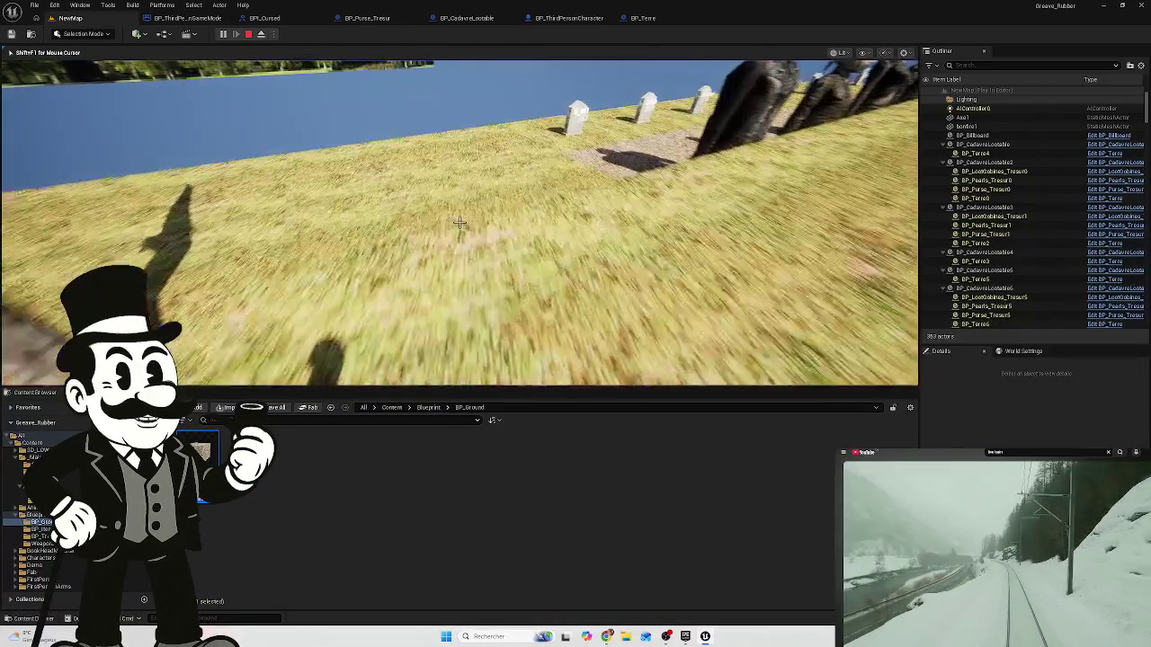
key("w")
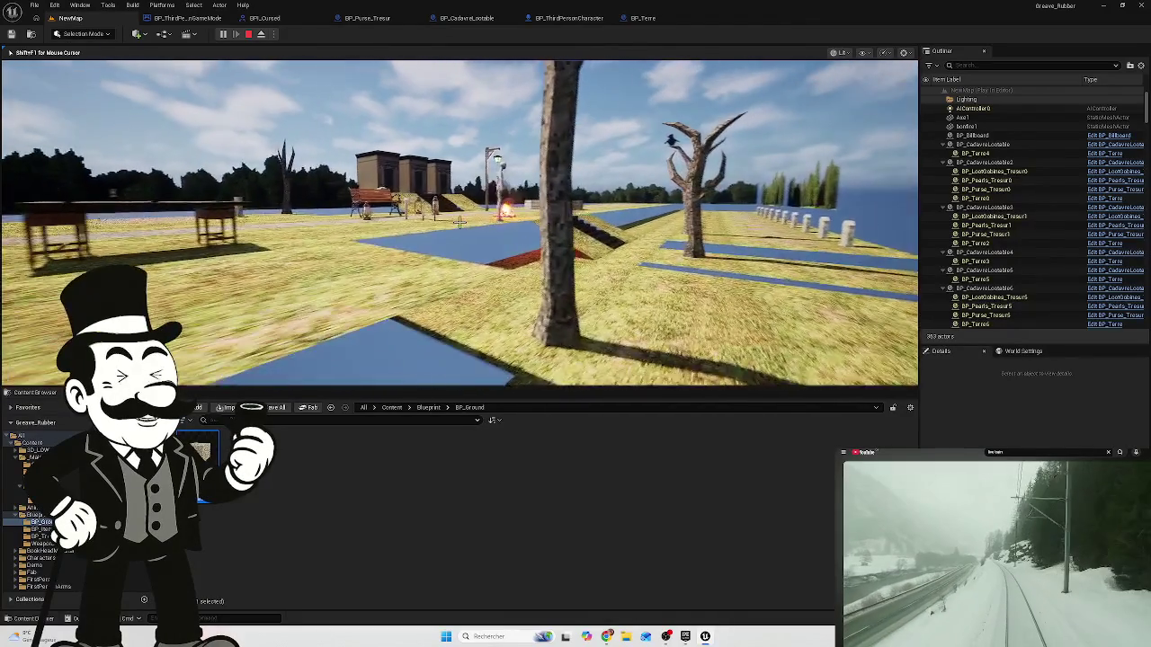
key("w")
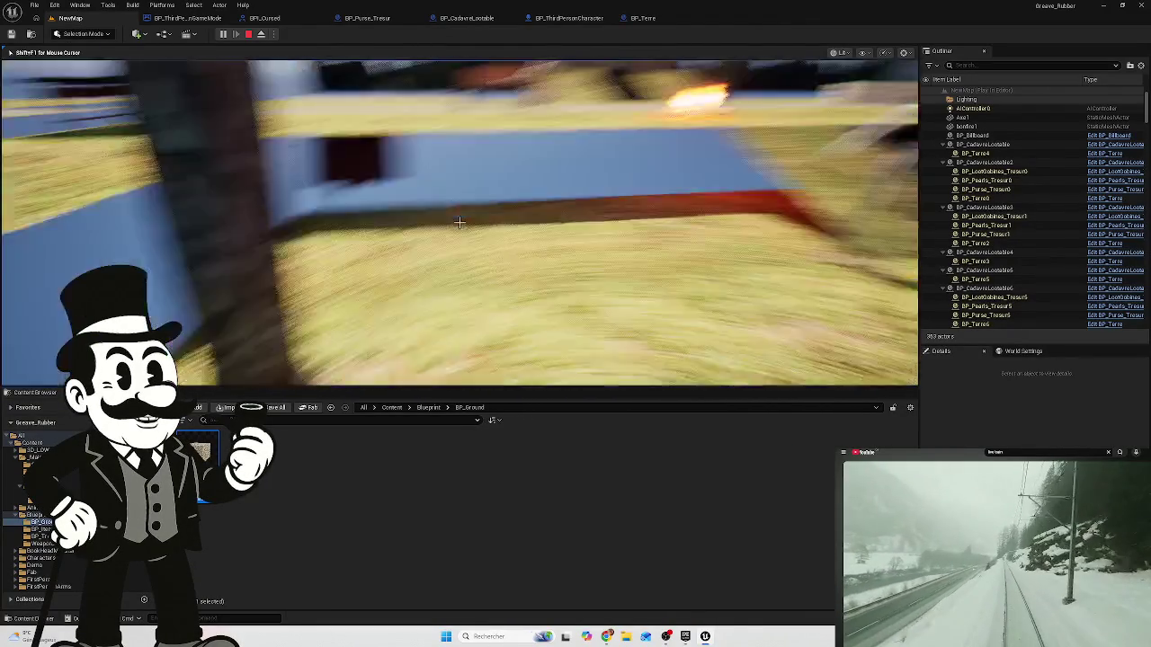
key("w")
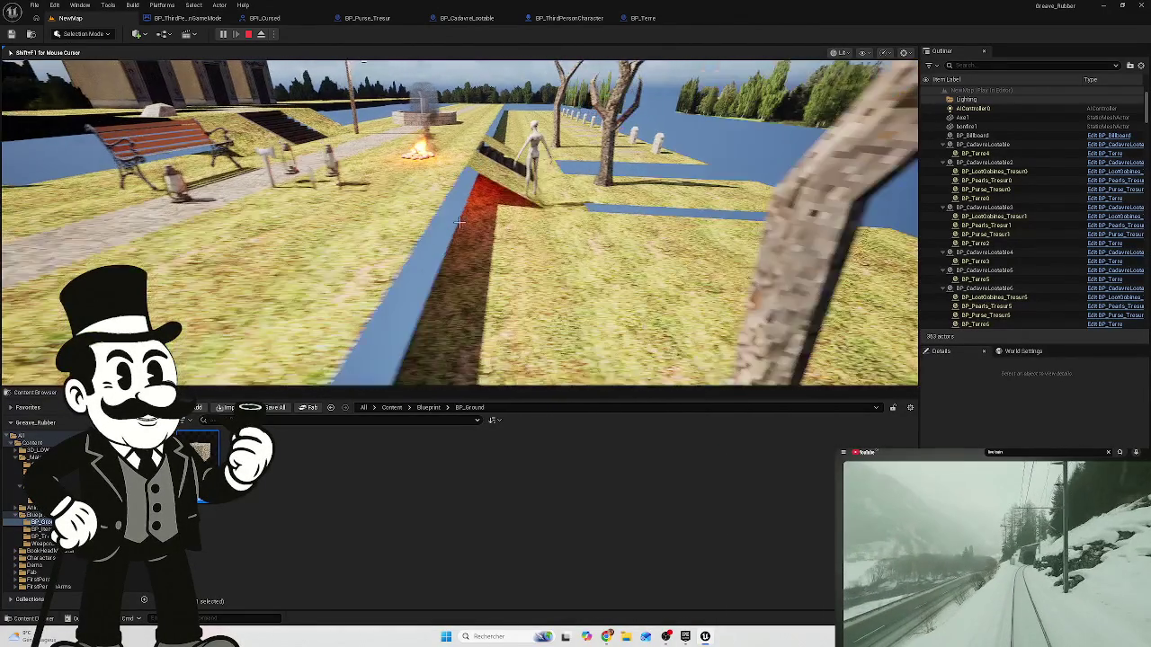
key("w")
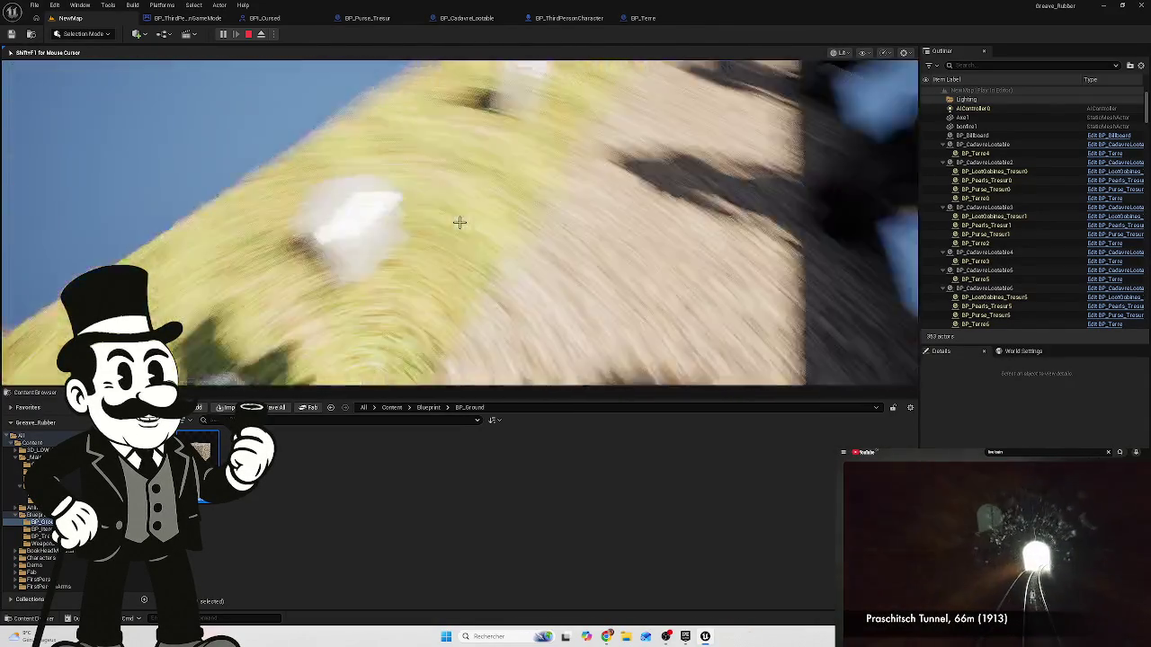
key("w")
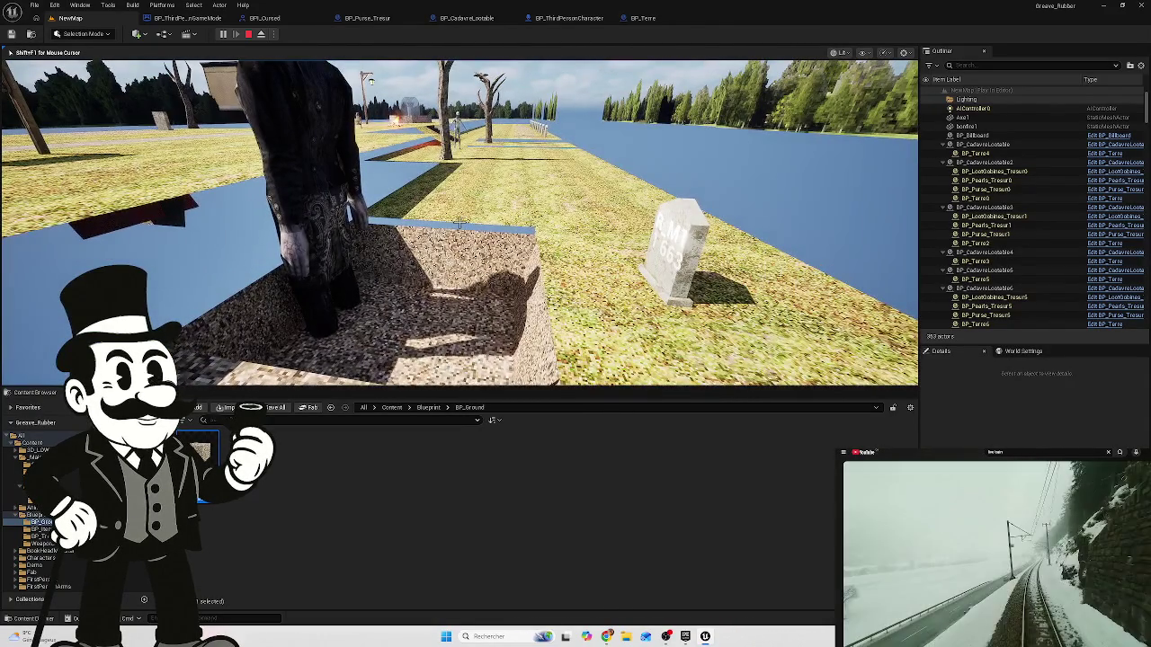
key("e")
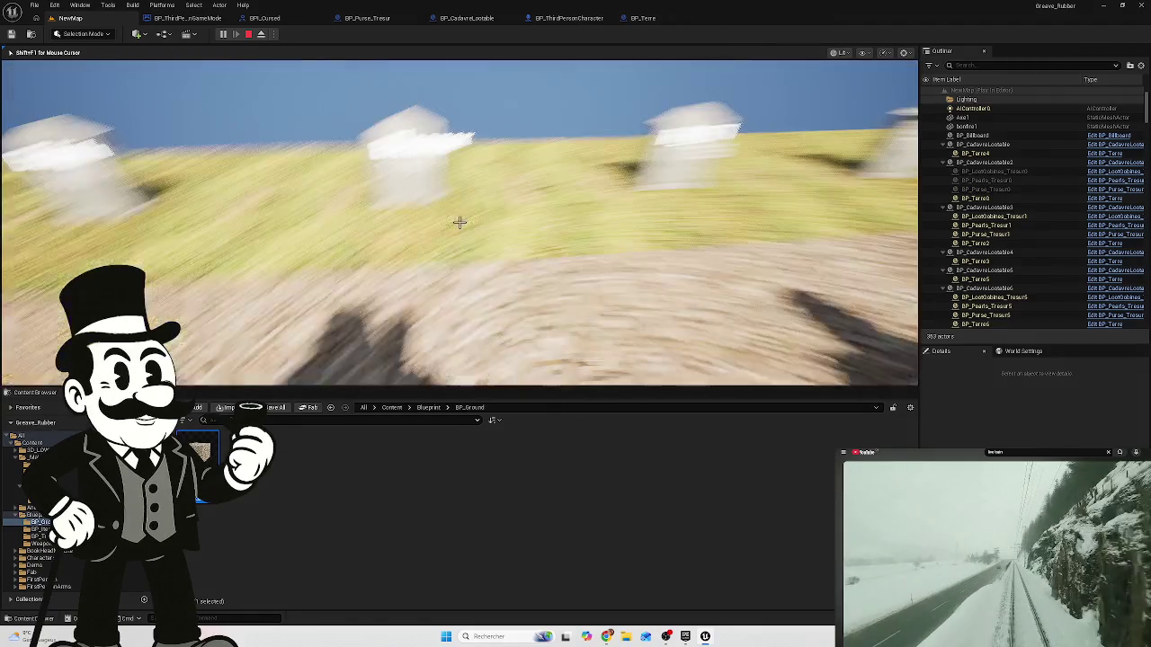
key("Escape")
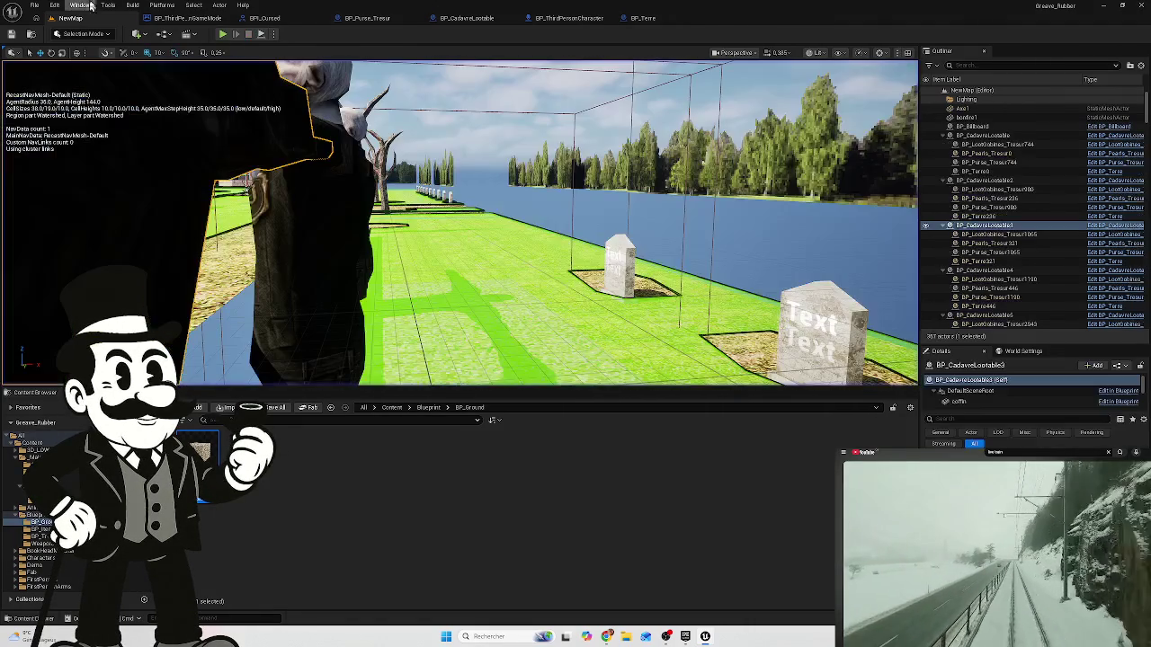
- Check BP_ThirdPersonCharacter, pan BP_Terre over Get Actor Of Class, Is Valid and the Branch, then view the GameMode graph
left_click(557, 18)
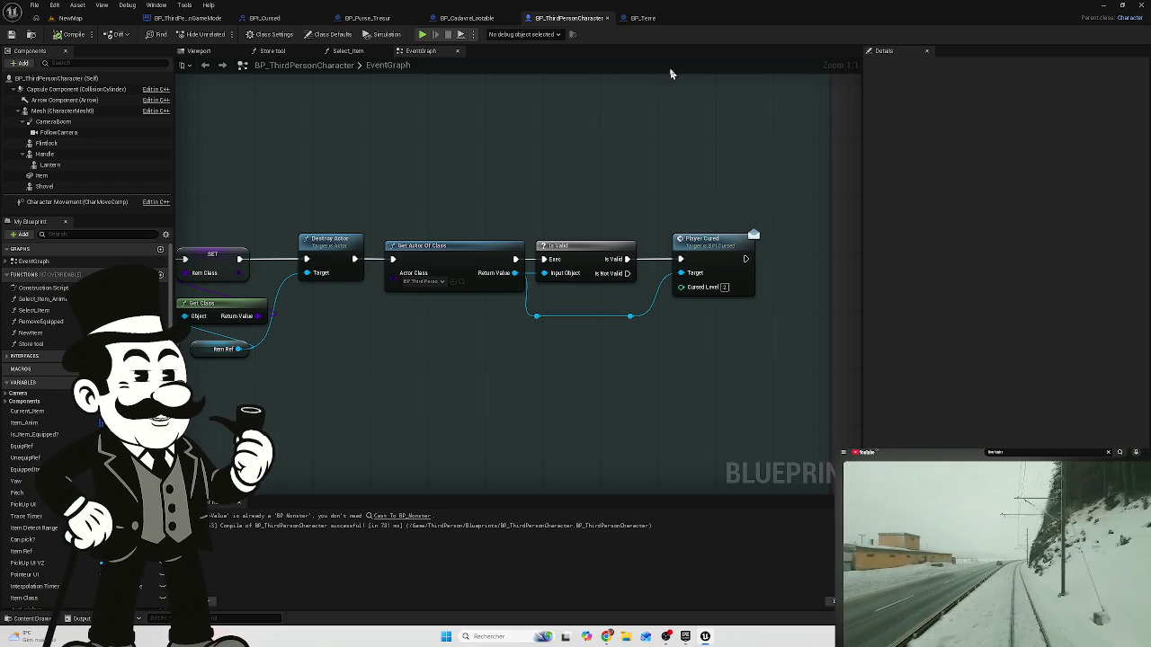
left_click(647, 18)
mouse_move(450, 298)
left_mouse_down()
mouse_move(563, 290)
mouse_move(362, 288)
left_mouse_up()
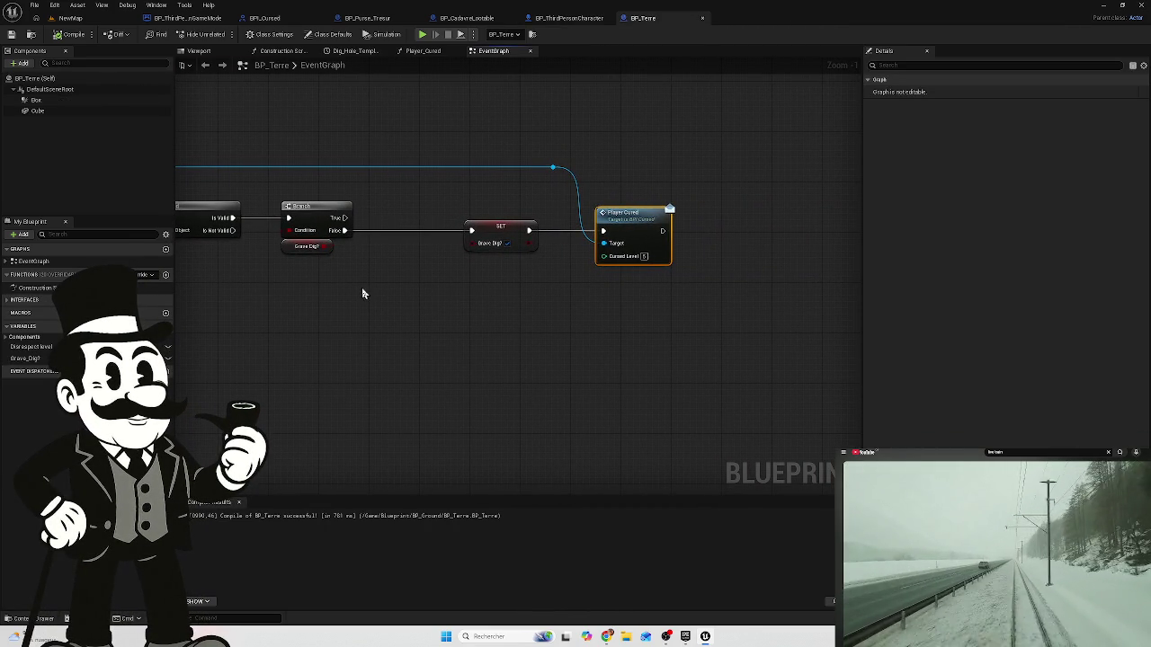
left_click_drag(426, 266, 627, 277)
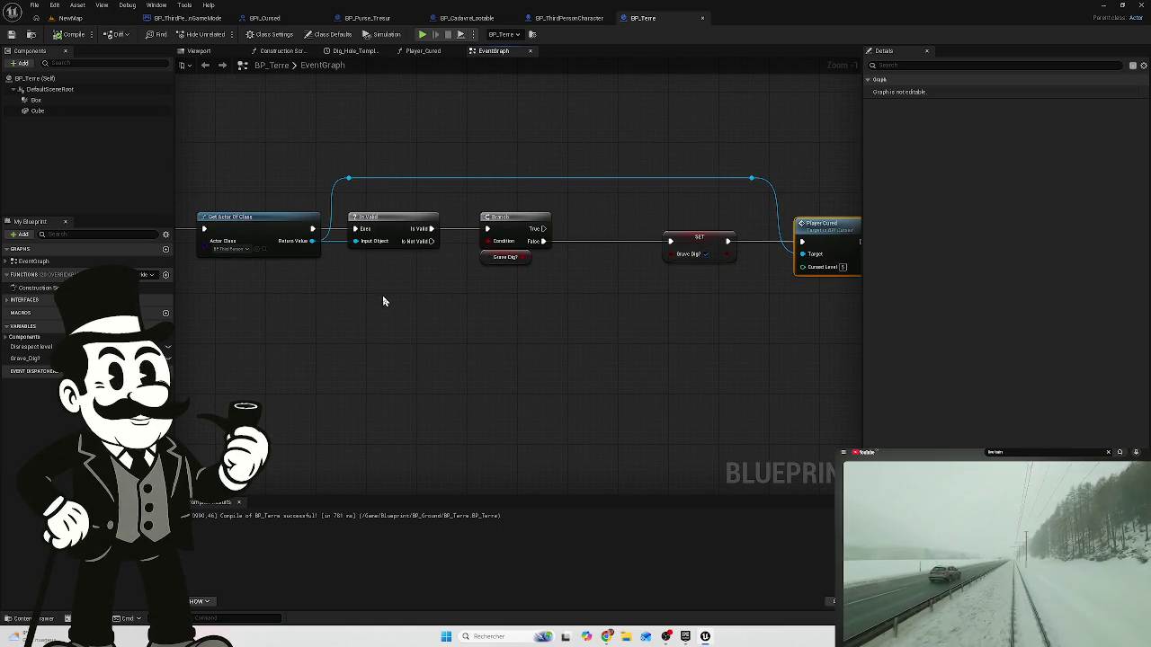
mouse_move(300, 283)
left_mouse_down()
mouse_move(527, 293)
mouse_move(279, 307)
left_mouse_up()
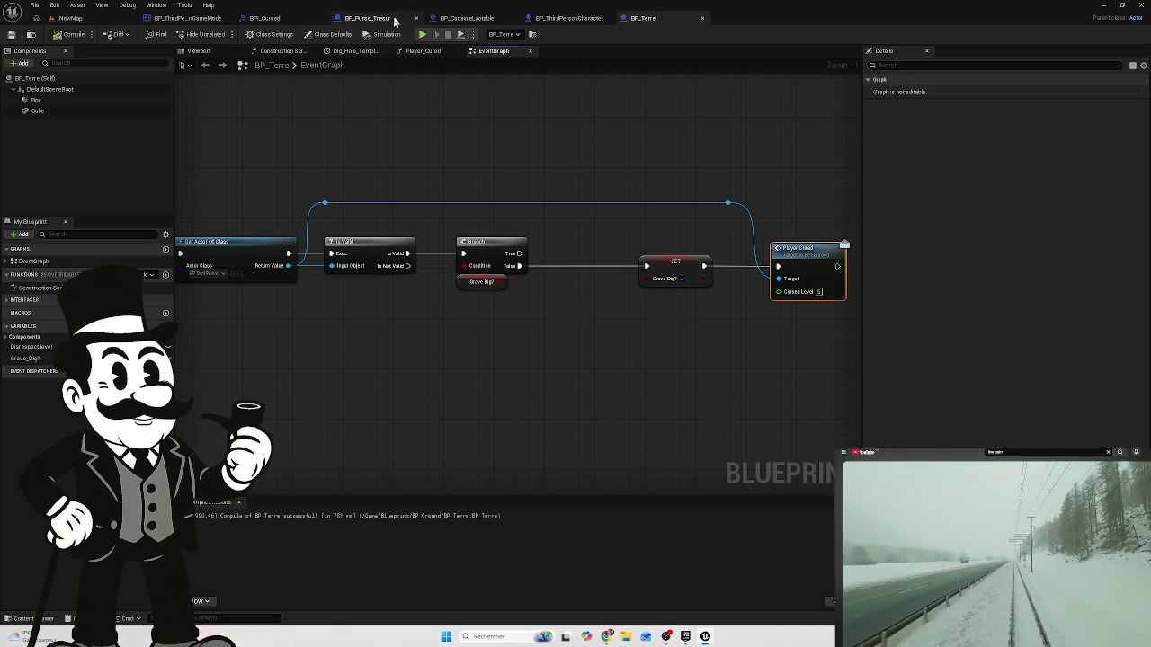
left_click(189, 18)
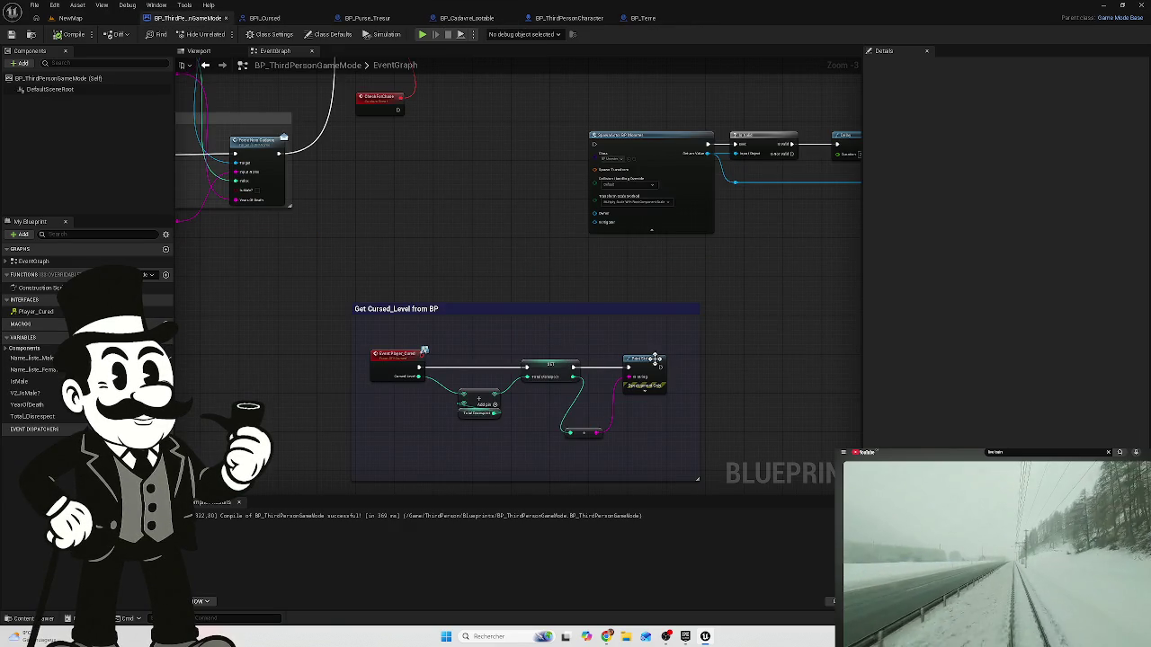
- Start a NewMap play test with Alt+P and walk past the gravestones to view the coffin
left_click(70, 18)
key("alt+p")
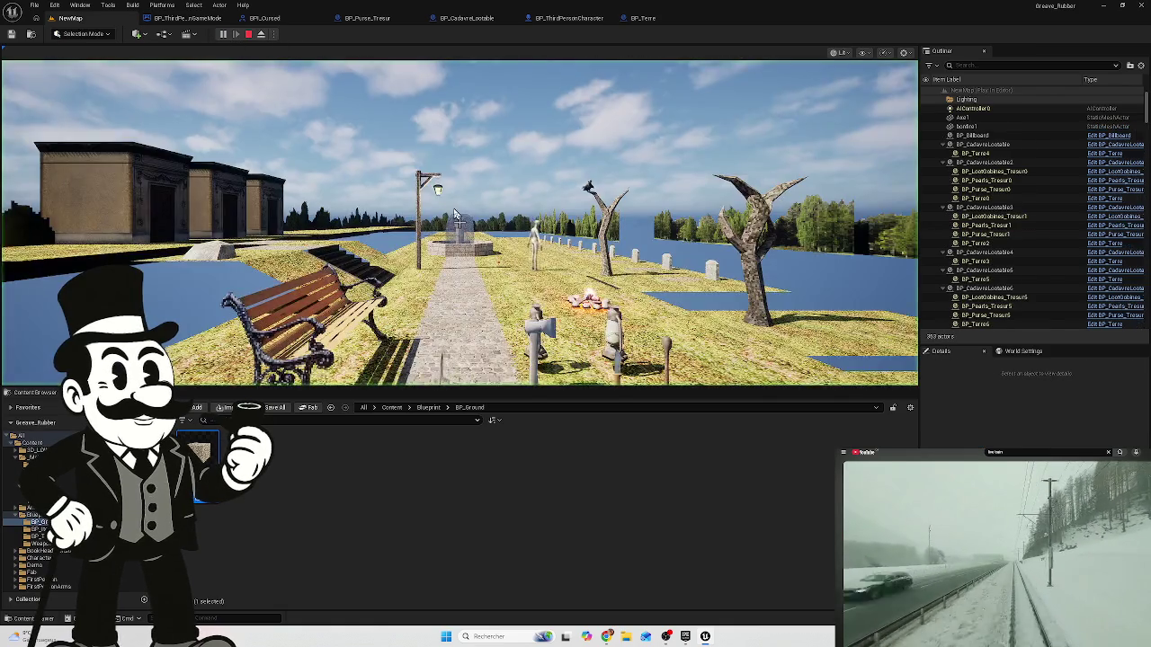
key("w")
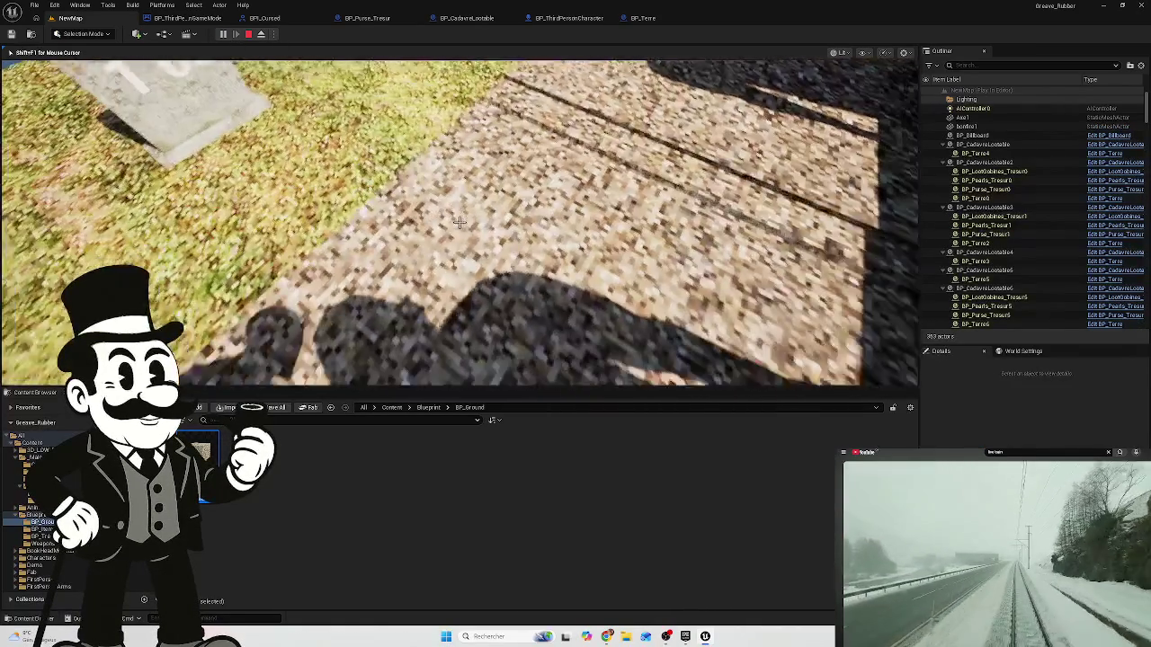
key("w")
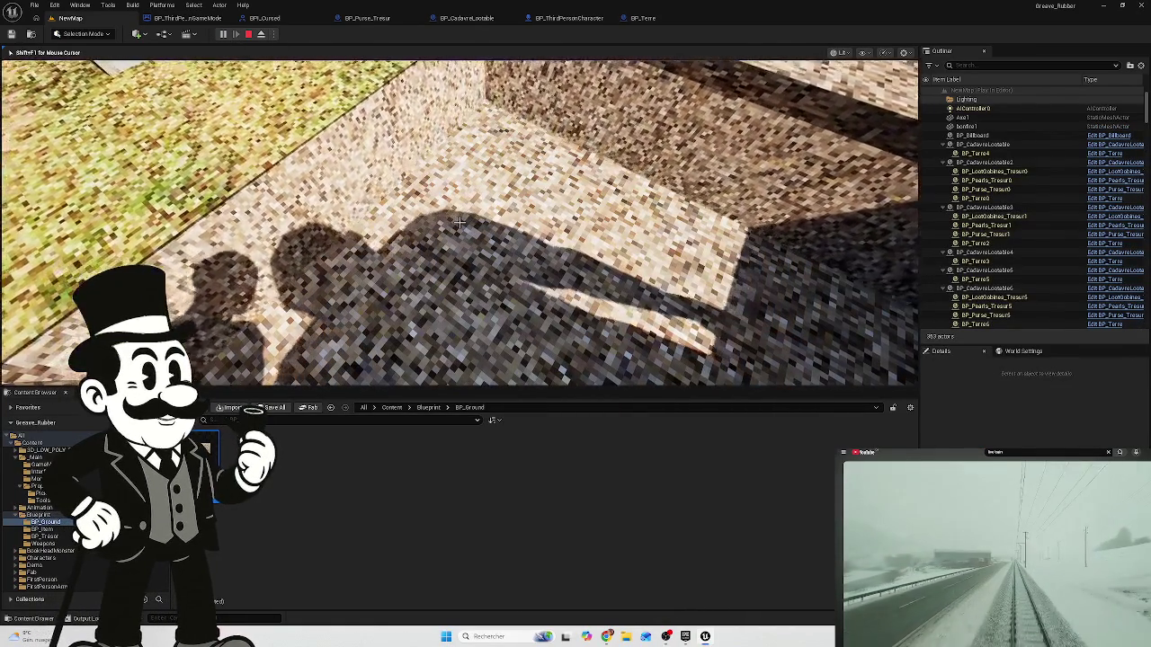
key("w")
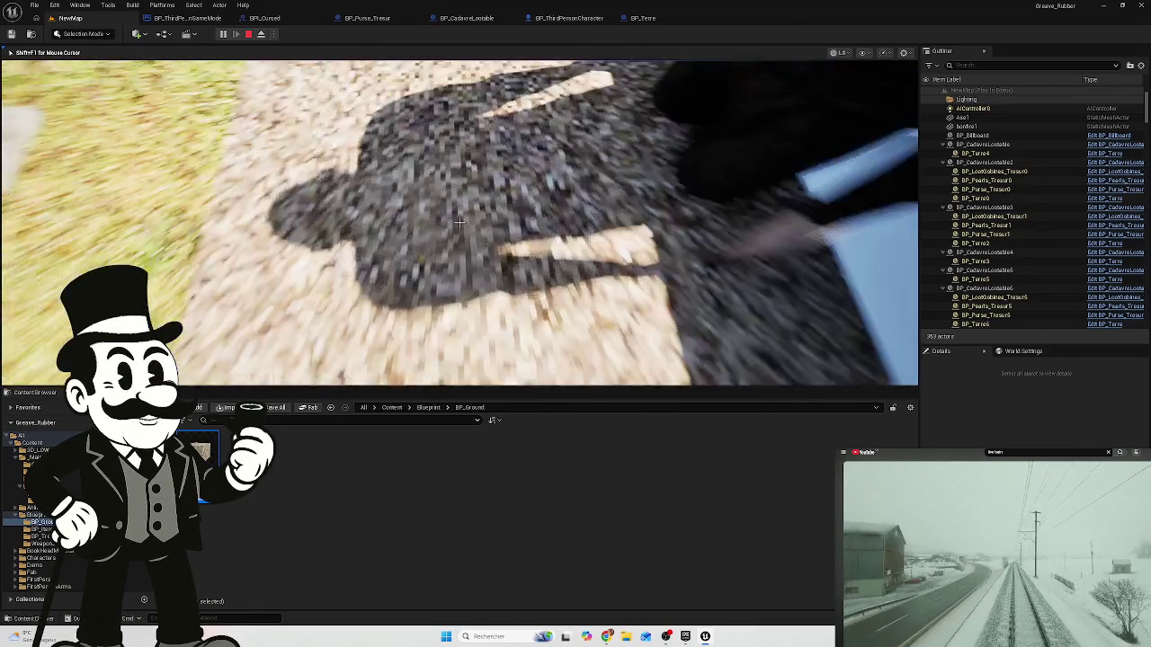
key("d")
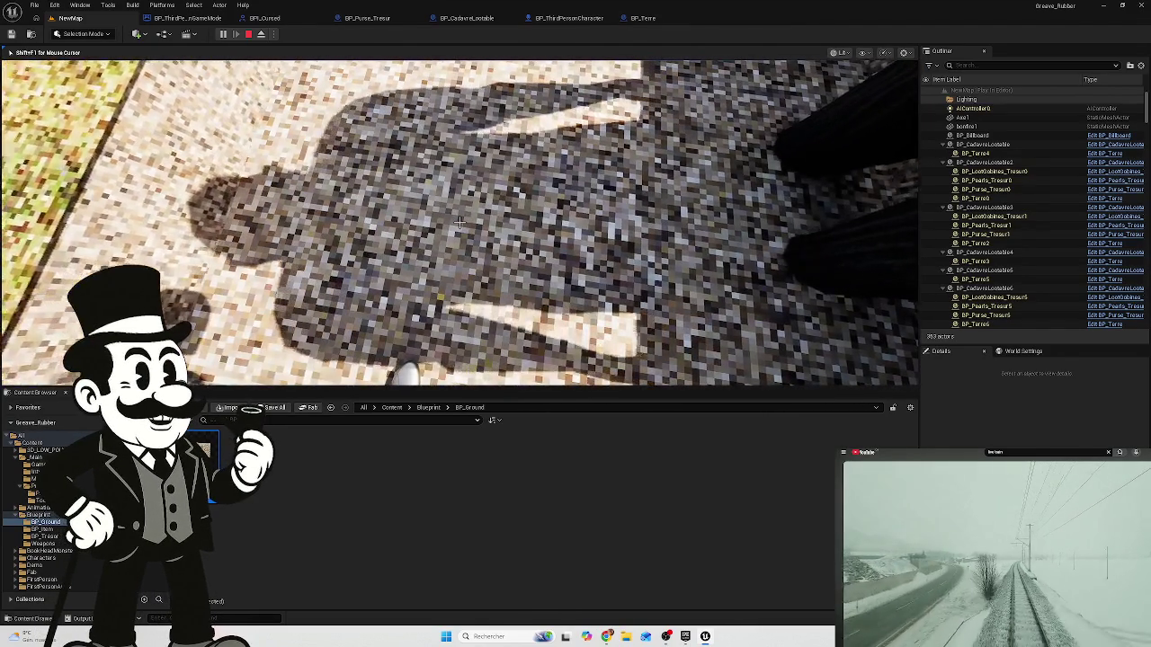
key("w")
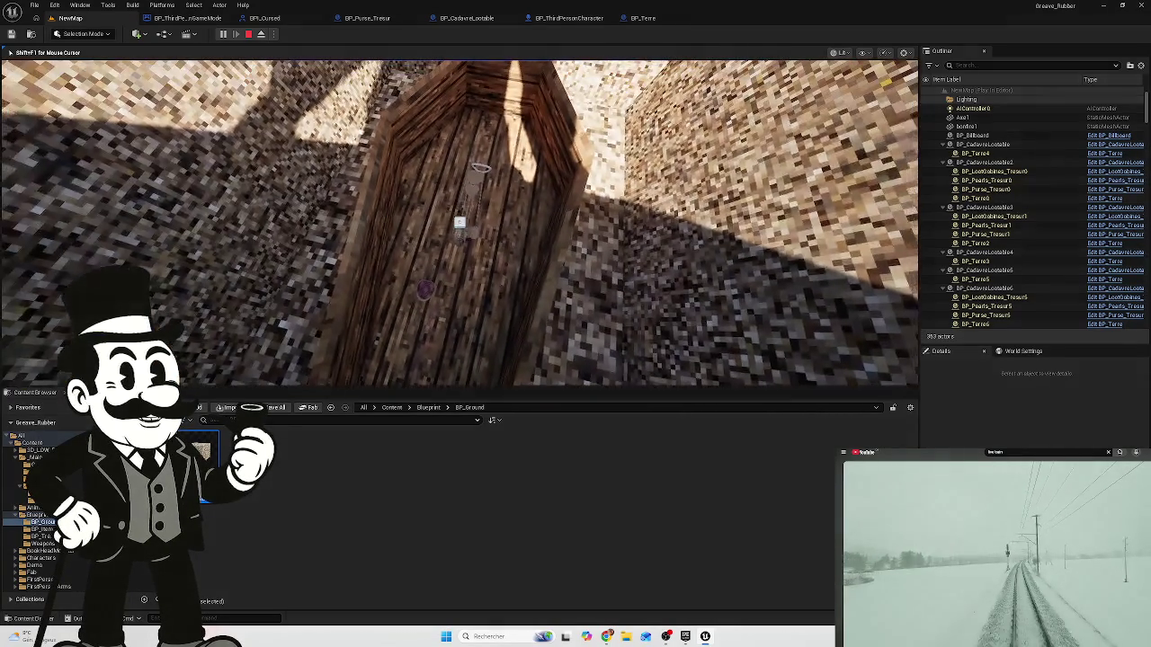
key("s")
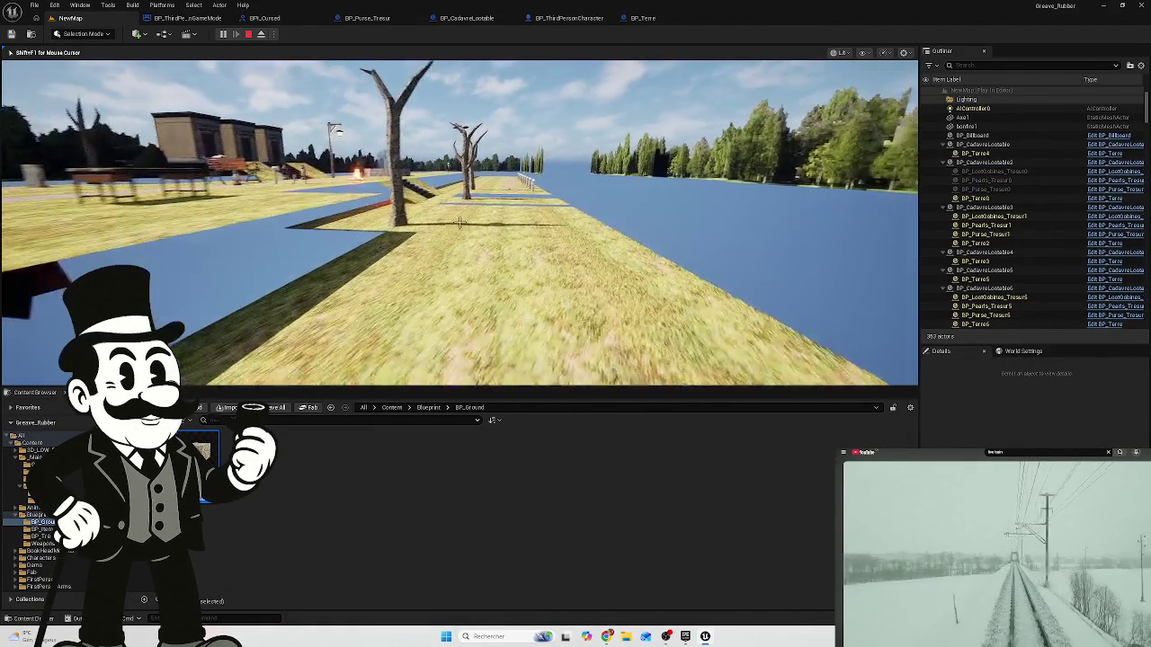
- Walk the grass path to the lamp post and along the gravestone row, then stop the test
key("w")
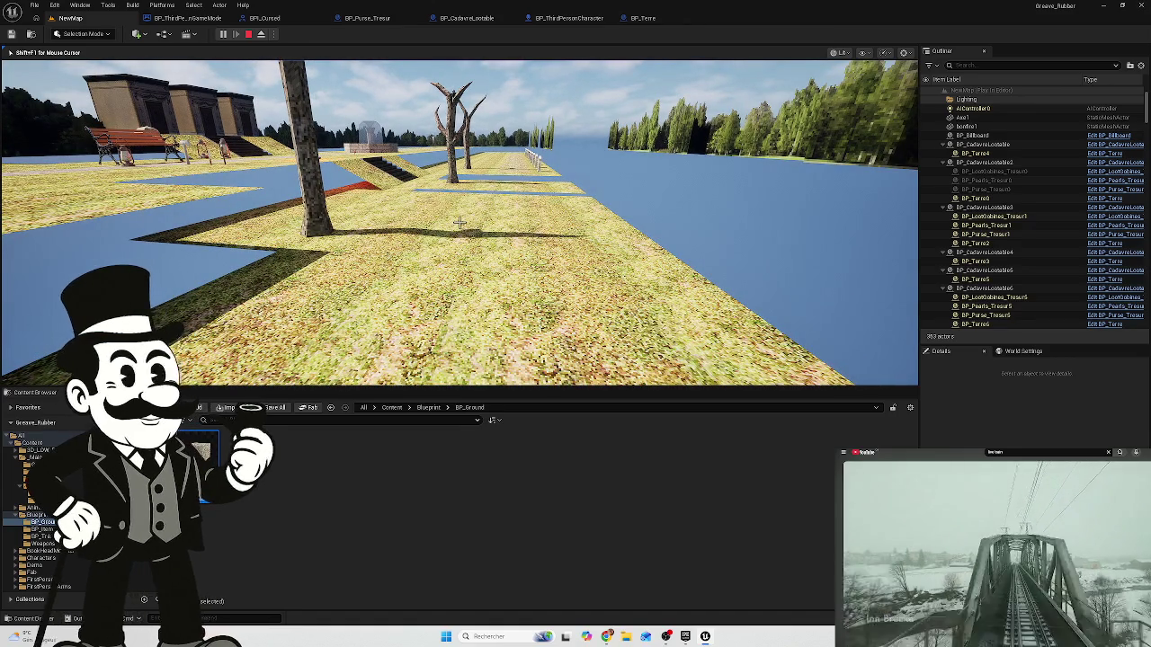
key("s")
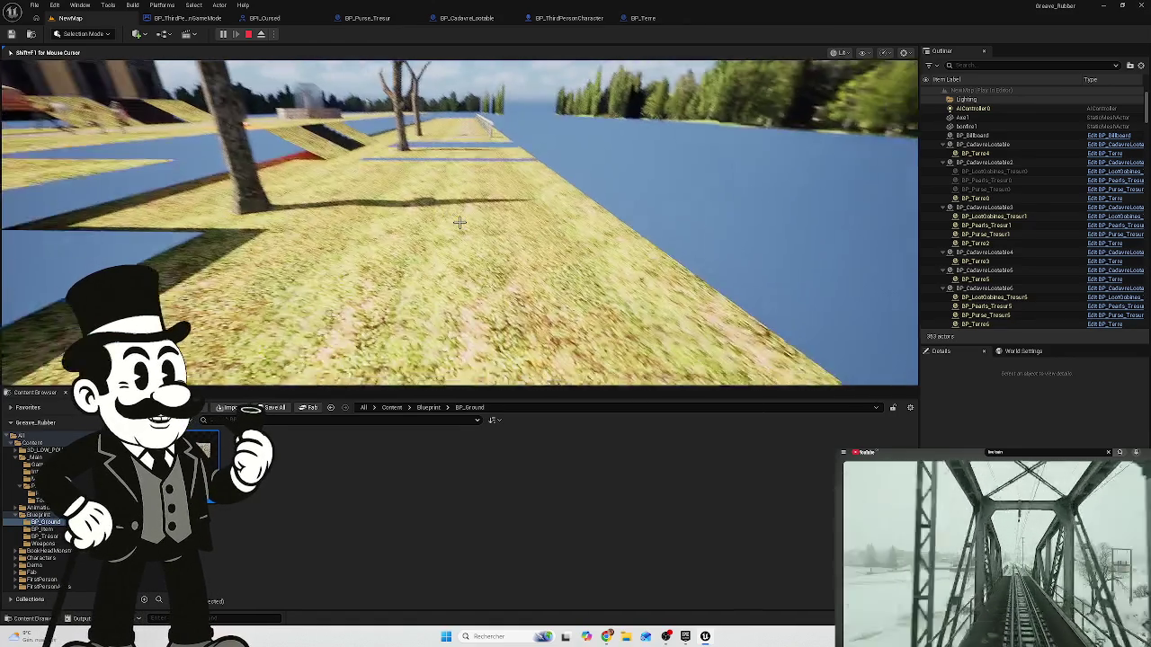
key("w")
key("d")
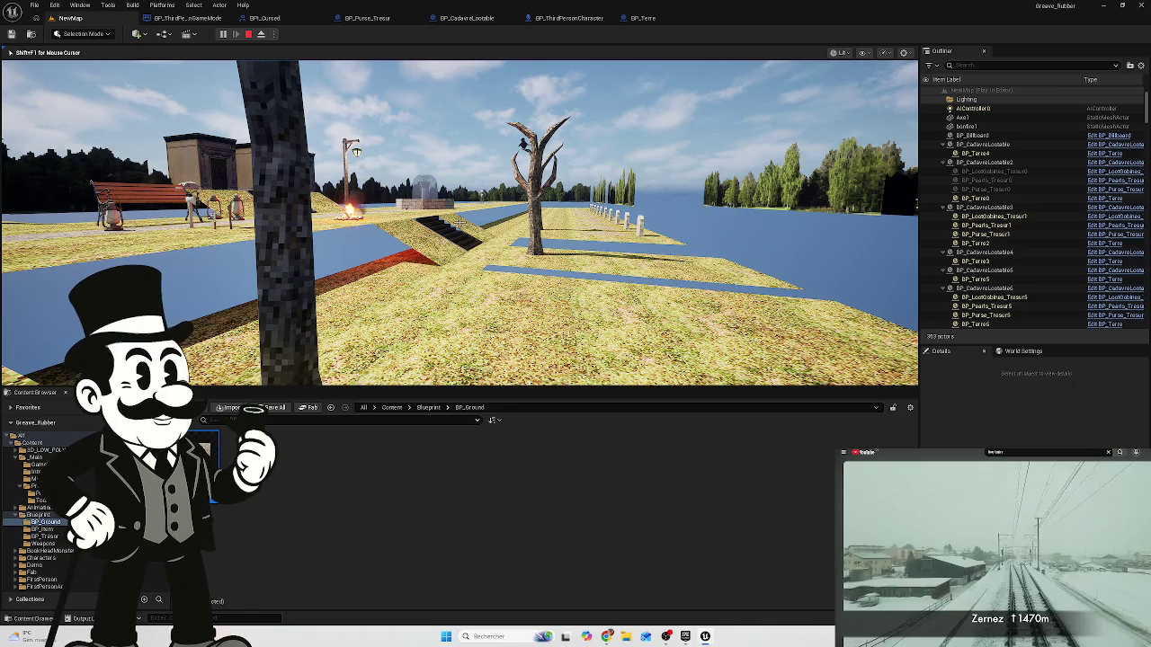
key("w")
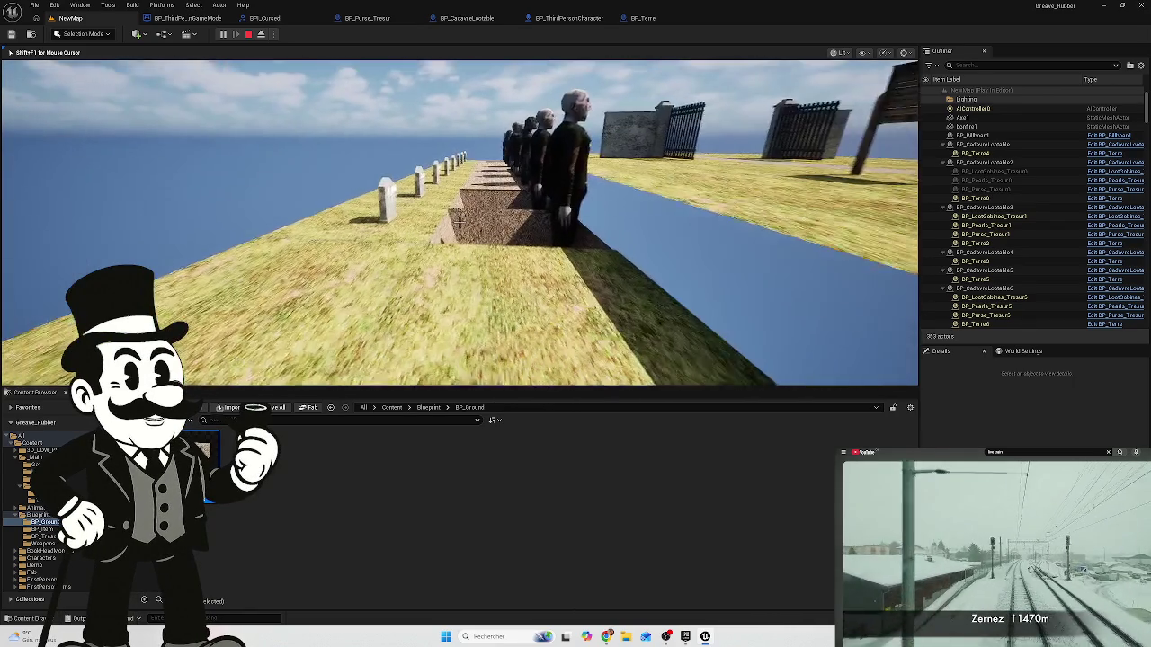
key("w")
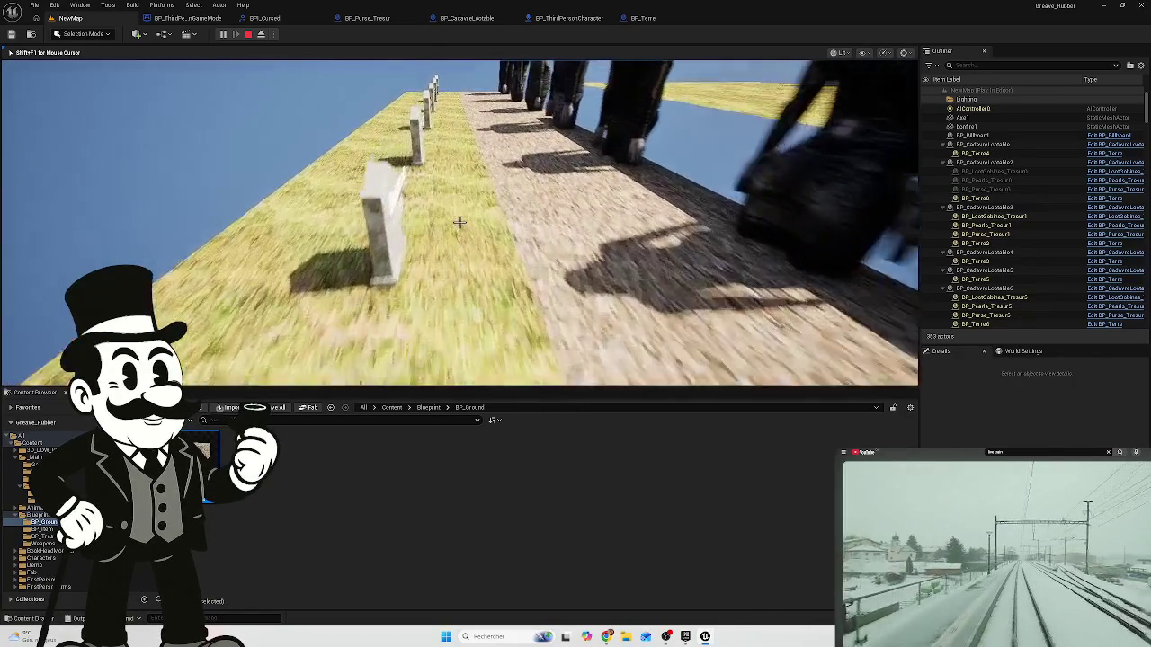
key("w")
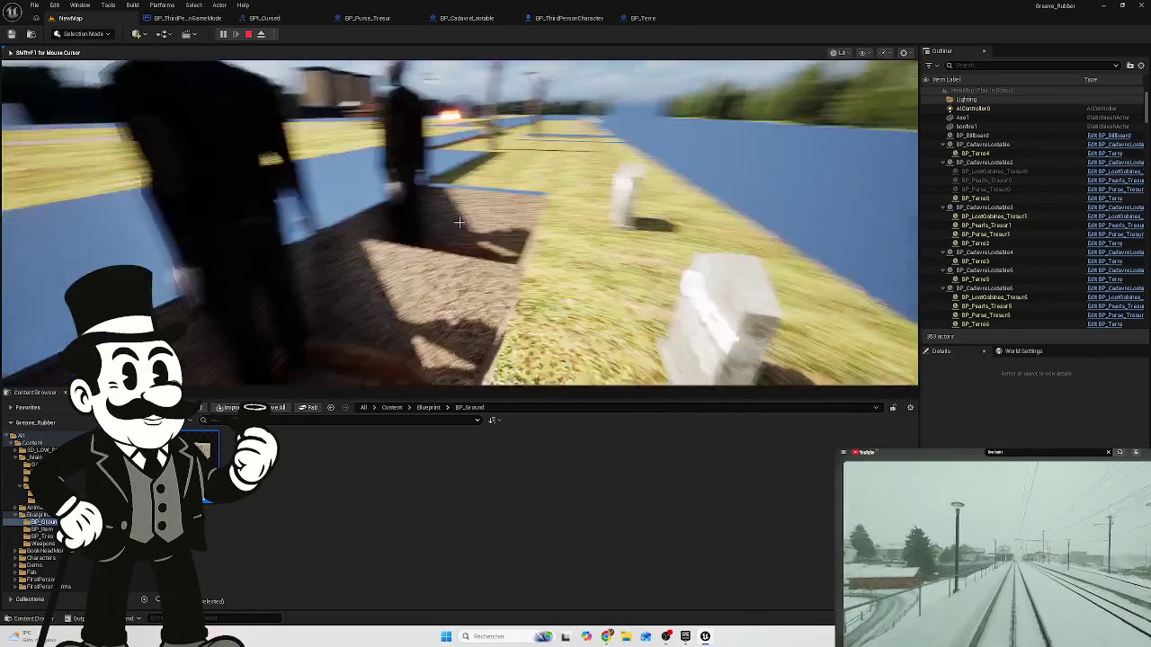
key("w")
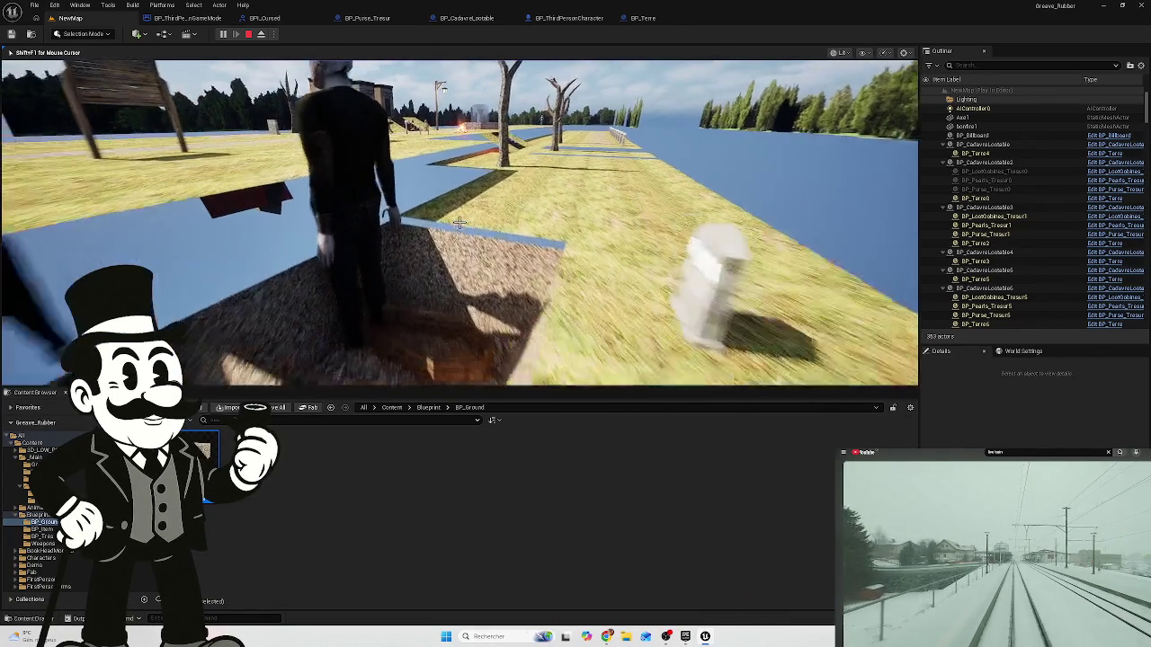
key("Escape")
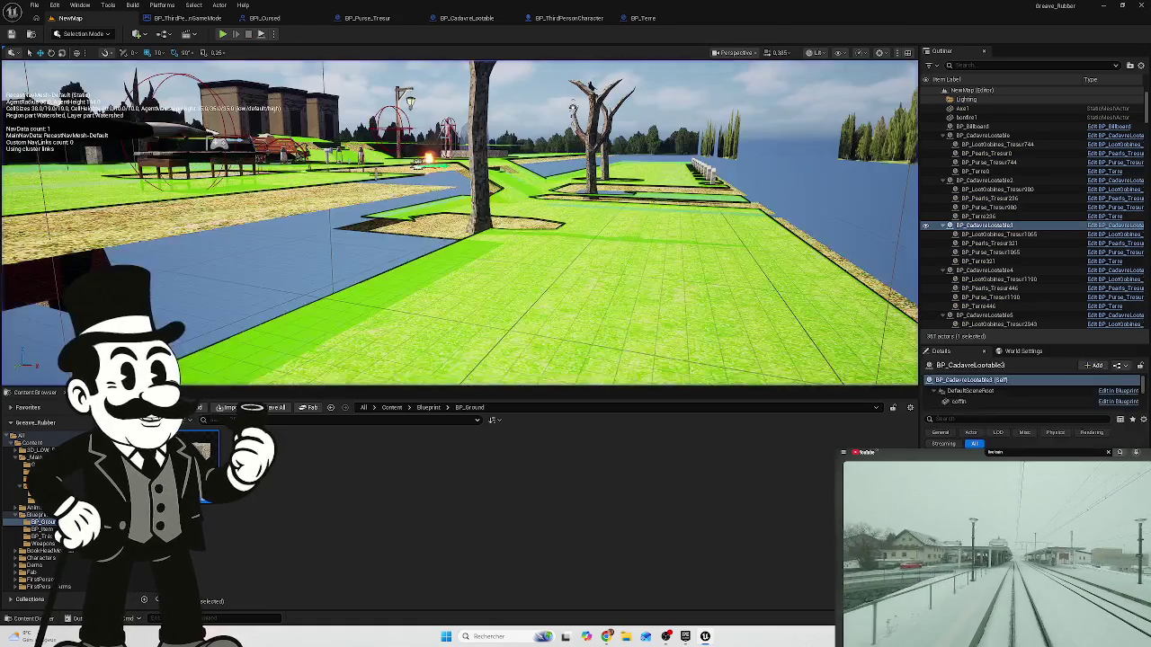
- Fly the camera over the fountain, select BP_Monster1, and open BP_ThirdPersonCharacter's event graph
key("w")
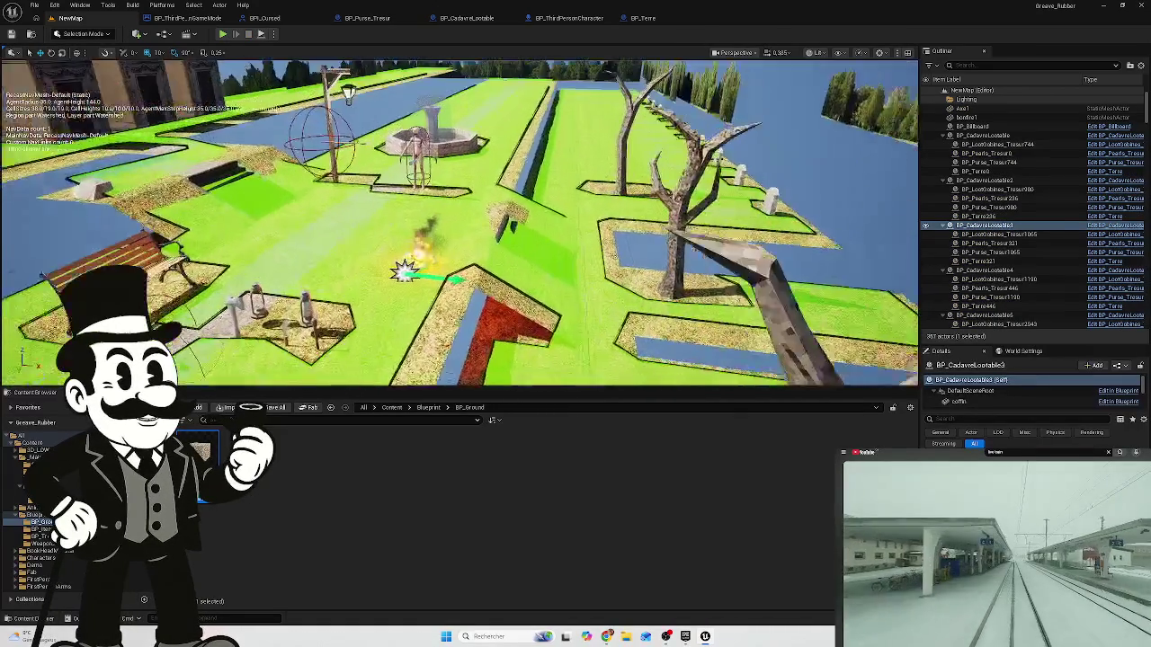
key("w")
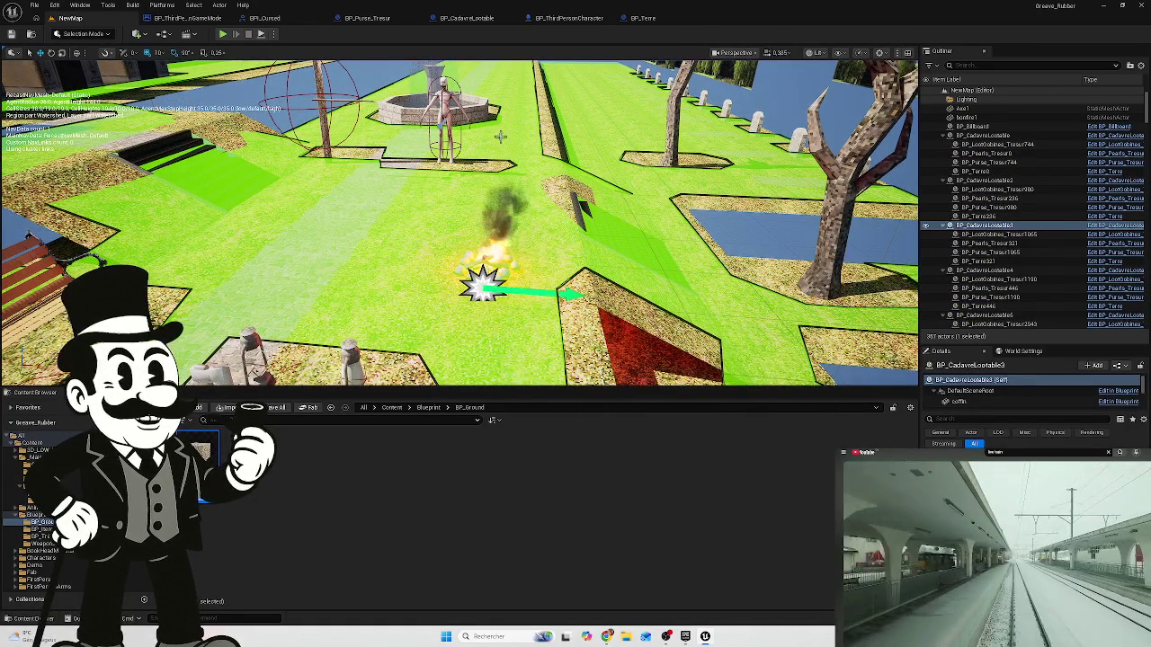
left_click(443, 108)
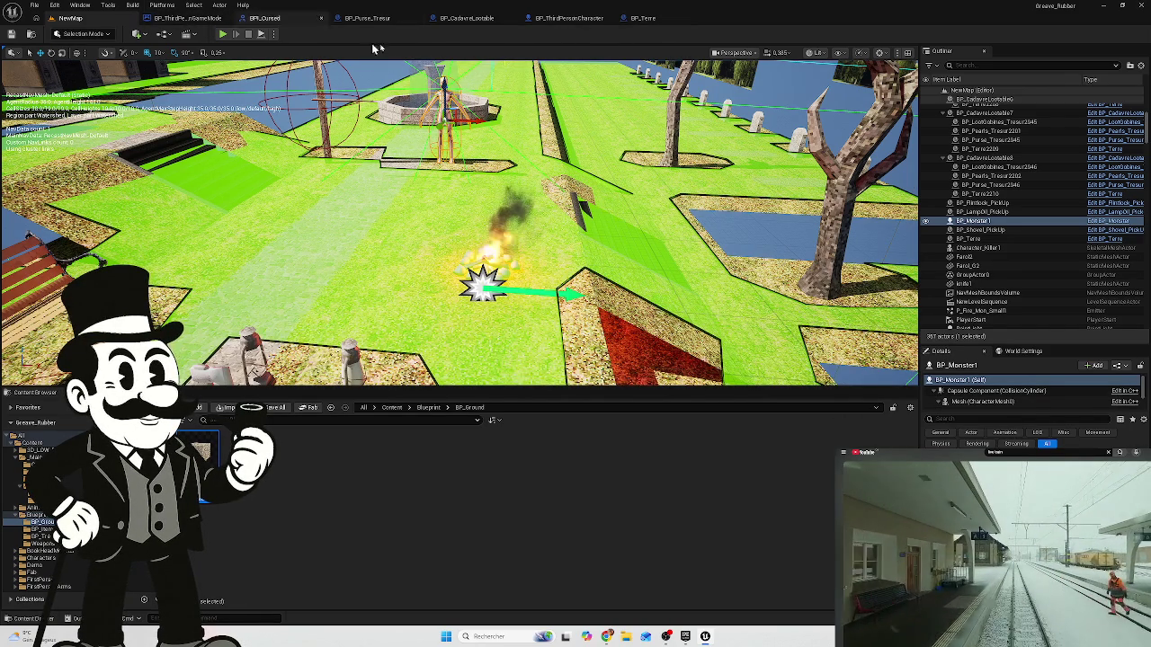
left_click(559, 20)
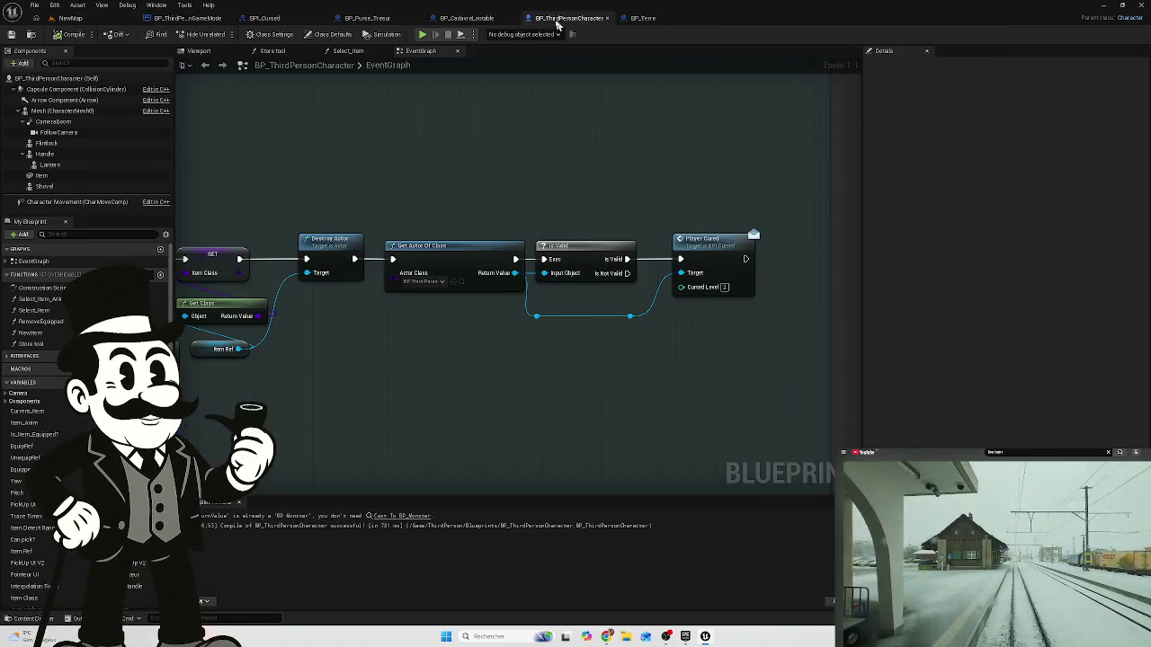
left_click_drag(398, 159, 552, 177)
scroll(552, 177, "down", 1)
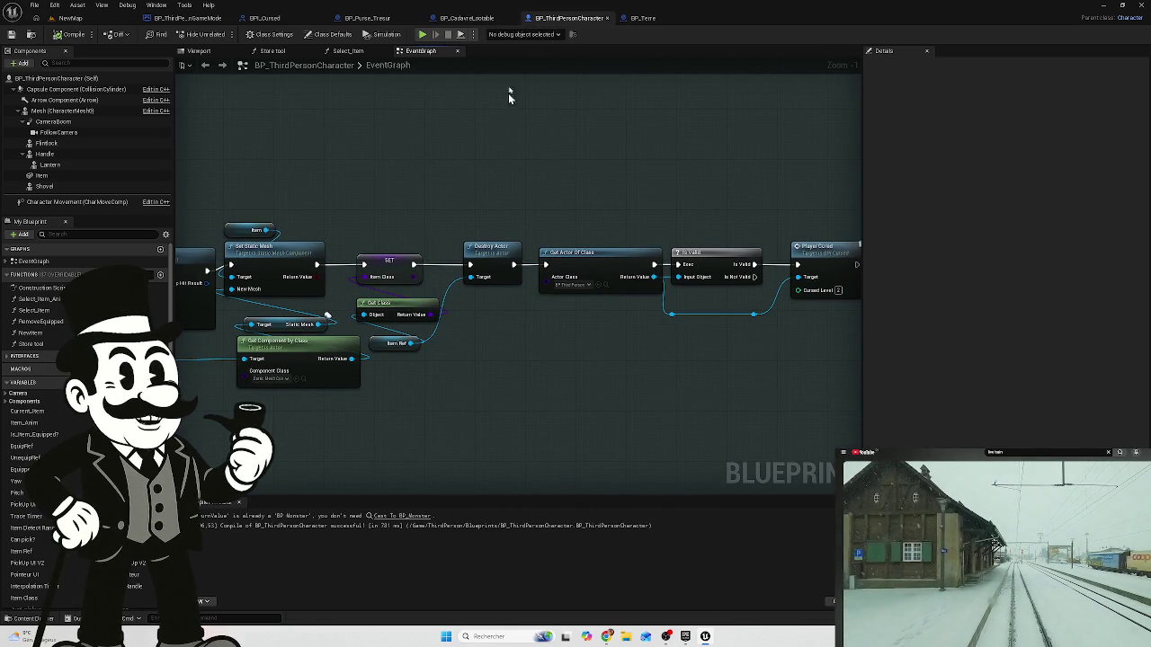
mouse_move(453, 81)
left_mouse_down()
mouse_move(455, 170)
mouse_move(556, 148)
mouse_move(635, 149)
mouse_move(542, 175)
mouse_move(405, 150)
left_mouse_up()
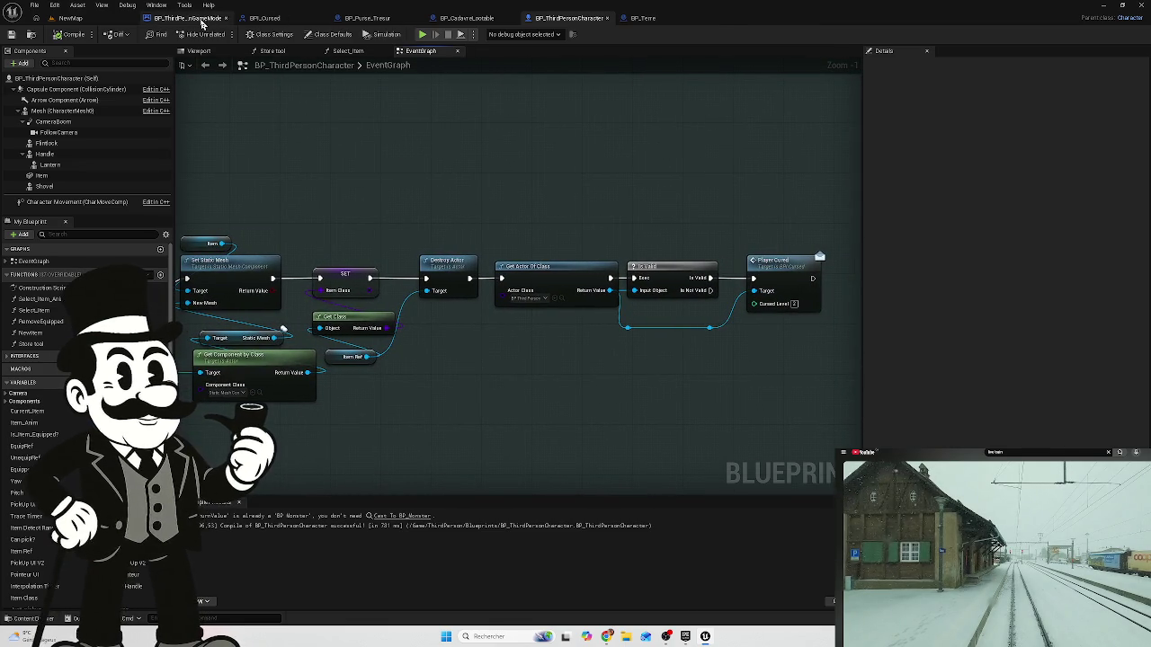
- Switch to BP_ThirdPersonGameMode's EventGraph and frame the CheckForChase event with its looping 10.0 timer
left_click(202, 22)
scroll(424, 261, "down", 2)
mouse_move(423, 260)
left_mouse_down()
mouse_move(552, 297)
mouse_move(440, 250)
mouse_move(373, 192)
mouse_move(514, 221)
mouse_move(458, 187)
left_mouse_up()
scroll(559, 299, "up", 3)
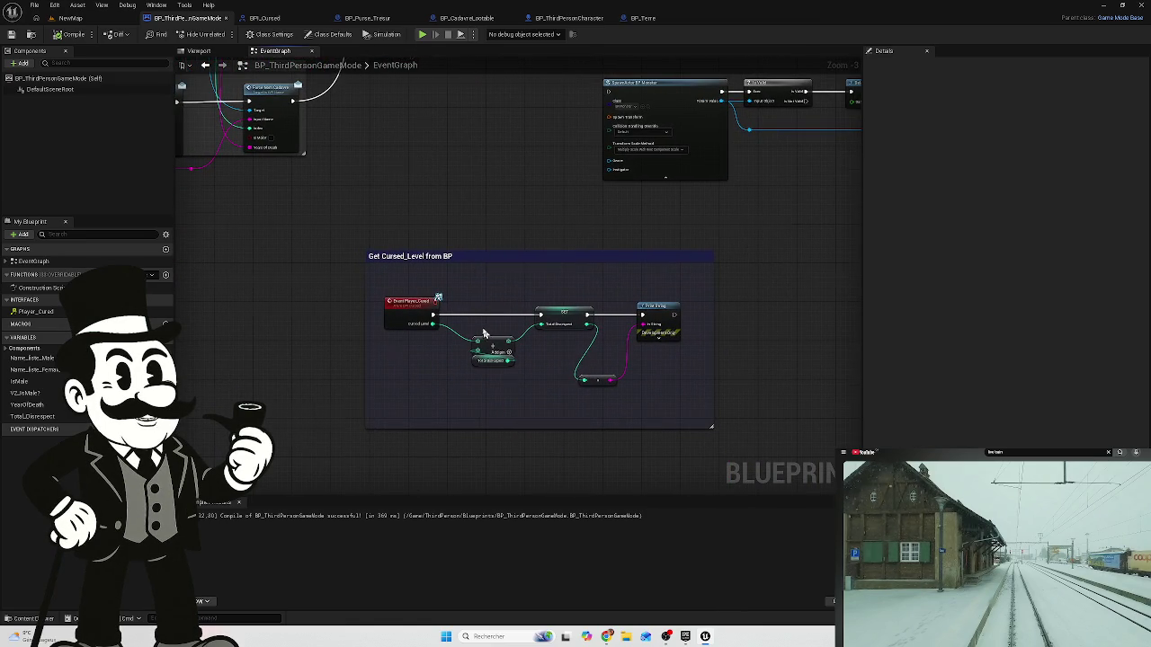
scroll(487, 333, "up", 3)
scroll(480, 162, "down", 2)
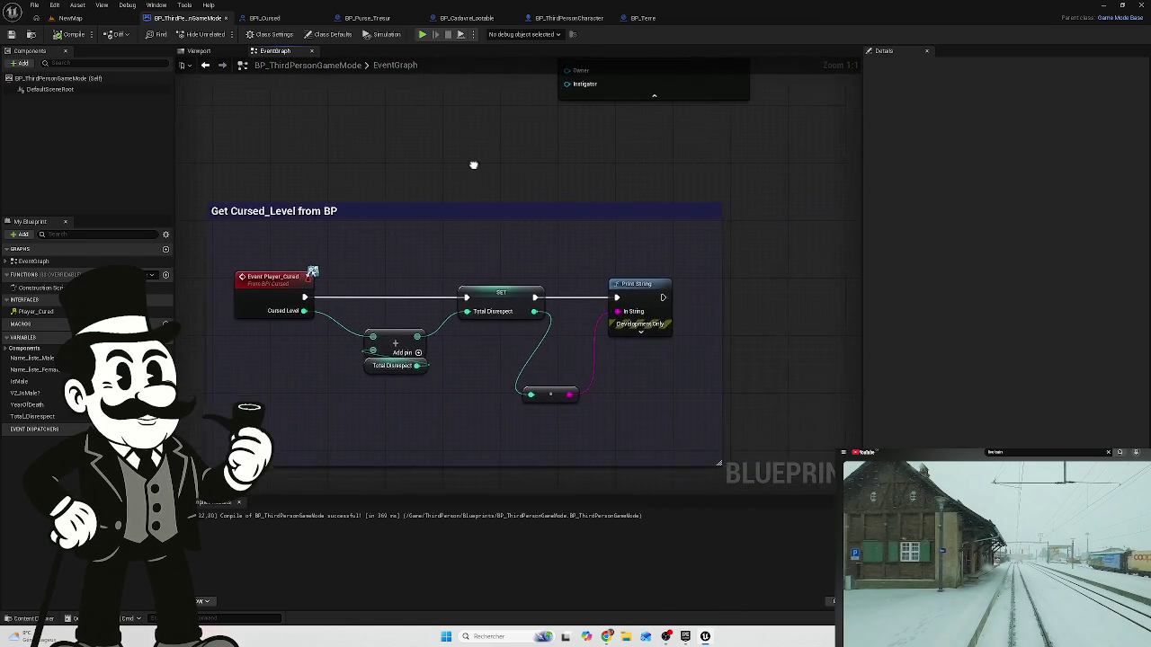
left_click_drag(496, 261, 519, 324)
mouse_move(481, 222)
left_mouse_down()
mouse_move(483, 314)
mouse_move(501, 349)
left_mouse_up()
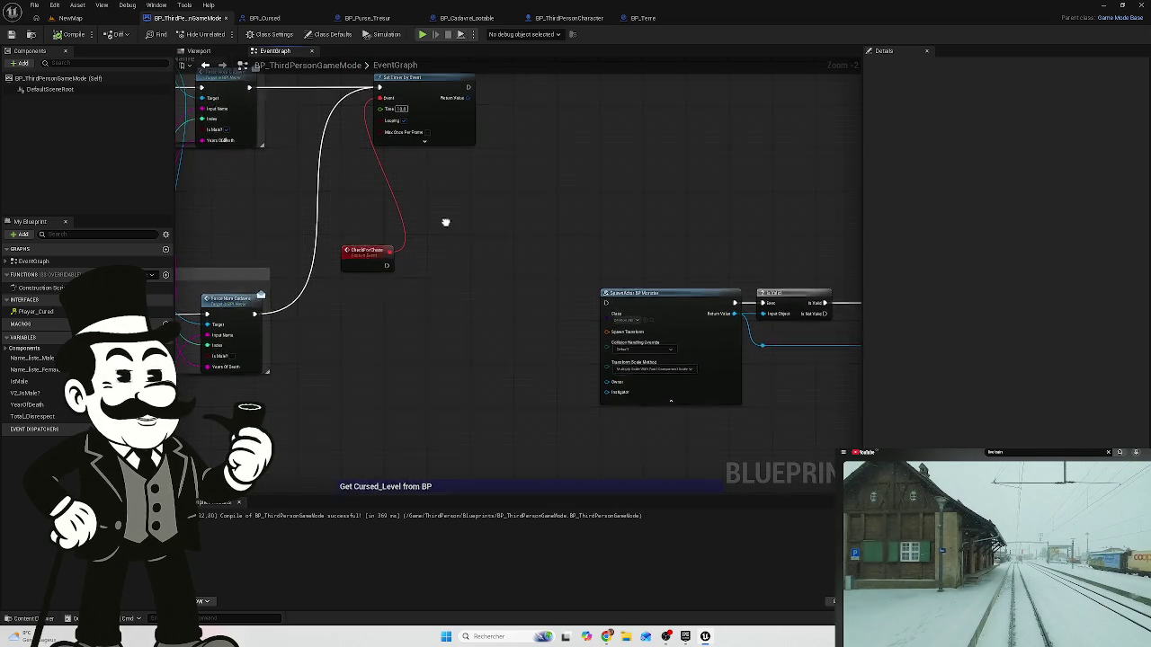
left_click_drag(446, 228, 468, 267)
mouse_move(463, 350)
left_mouse_down()
mouse_move(428, 278)
mouse_move(424, 336)
left_mouse_up()
scroll(377, 265, "up", 2)
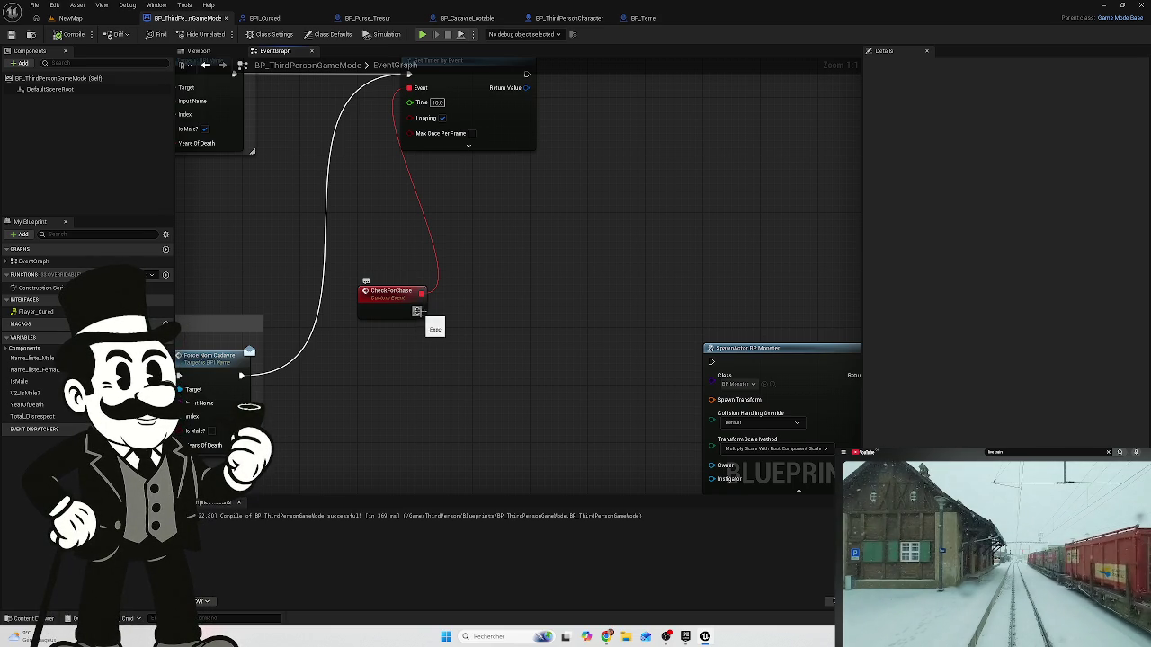
- Place a Branch node on the CheckForChase event's execution output
mouse_move(417, 311)
left_mouse_down()
mouse_move(522, 316)
mouse_move(511, 312)
left_mouse_up()
key("b")
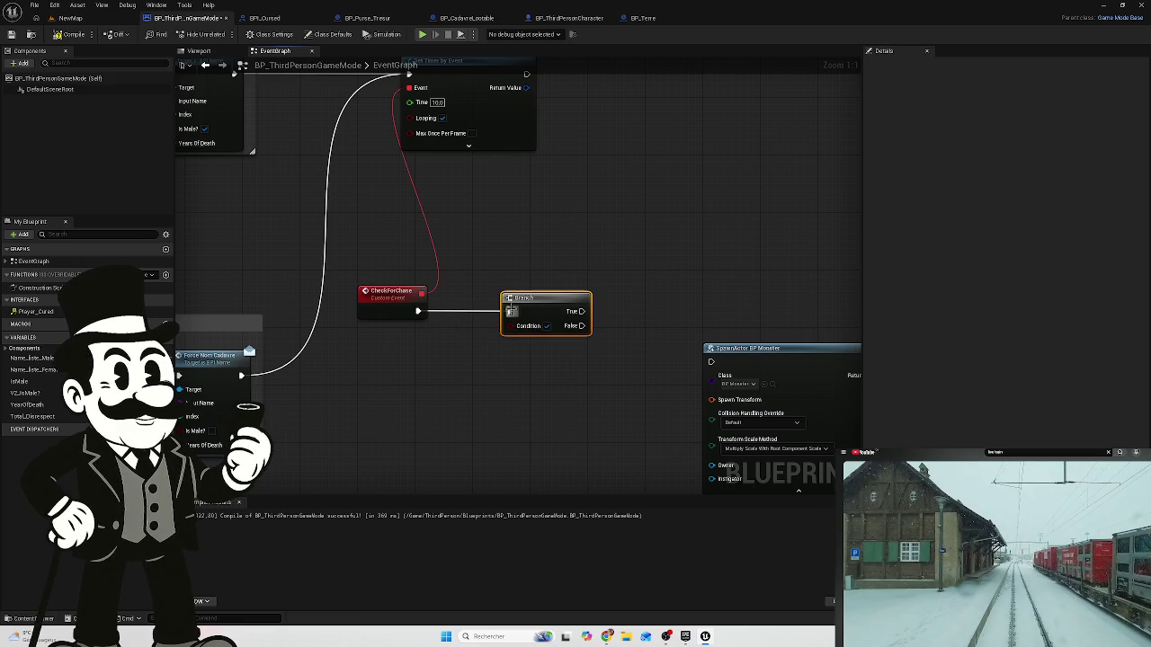
left_click_drag(653, 287, 553, 238)
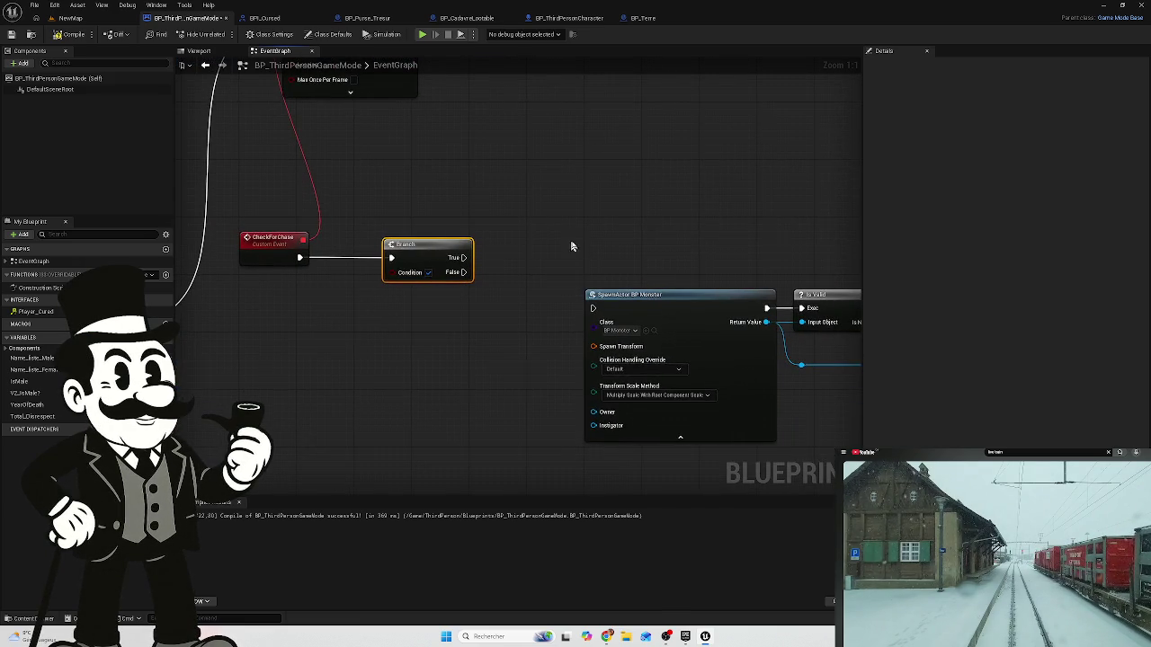
left_click_drag(358, 326, 496, 303)
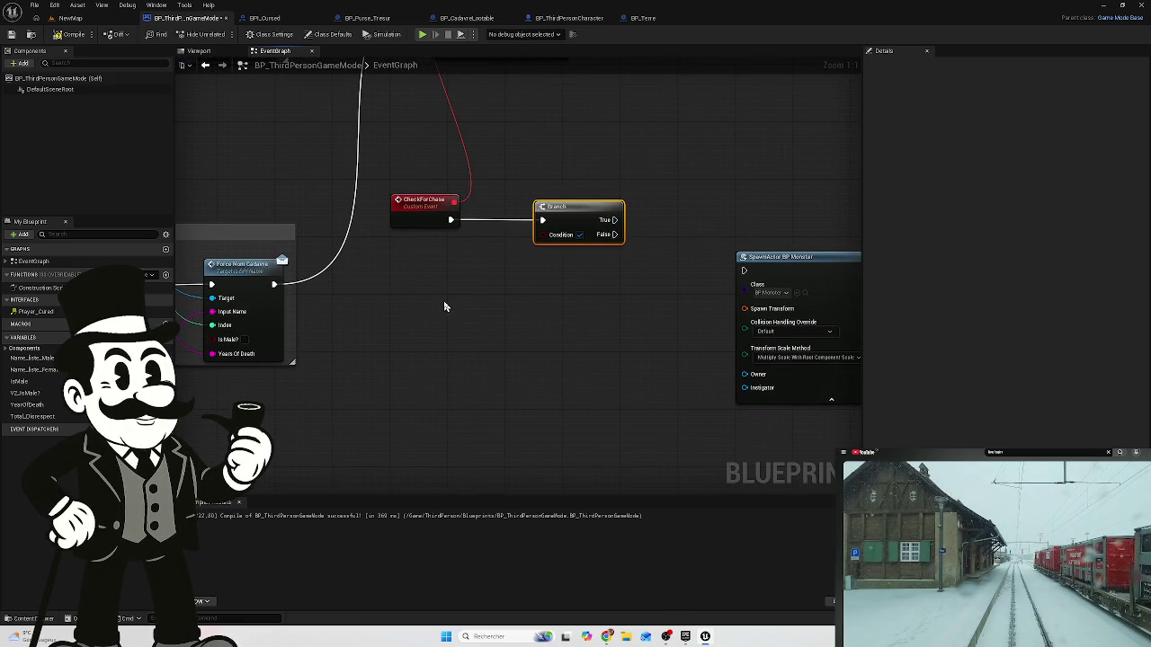
- Clear space below the Branch and drop the Total Disrespect variable into the graph
scroll(451, 309, "down", 5)
scroll(480, 324, "up", 4)
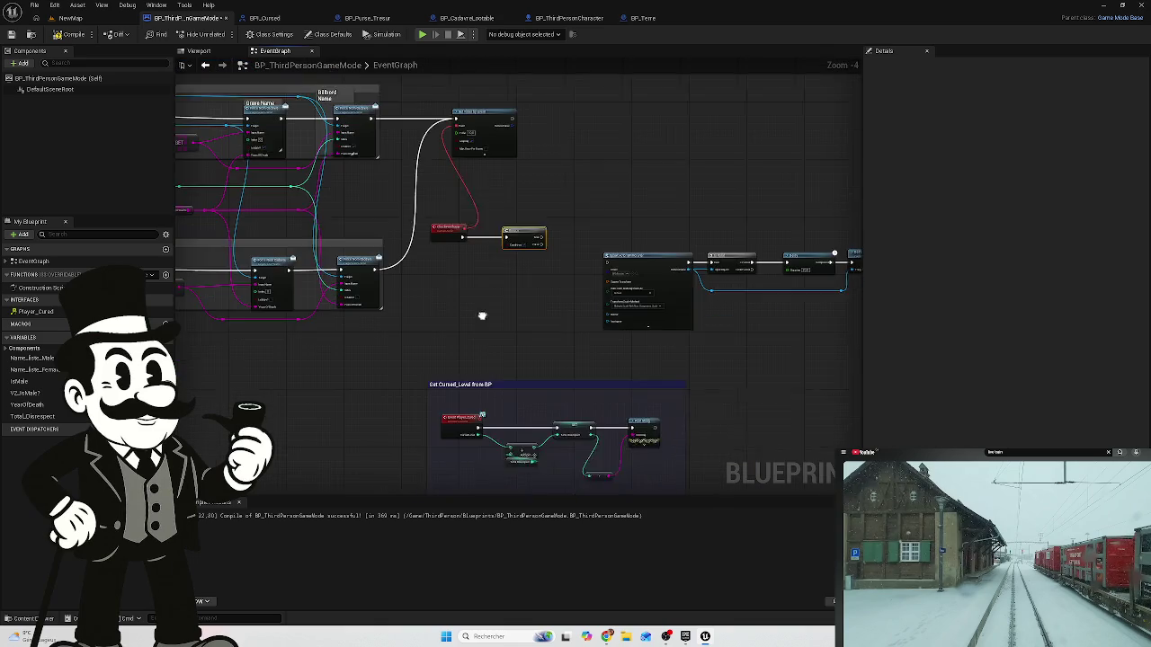
scroll(471, 362, "down", 1)
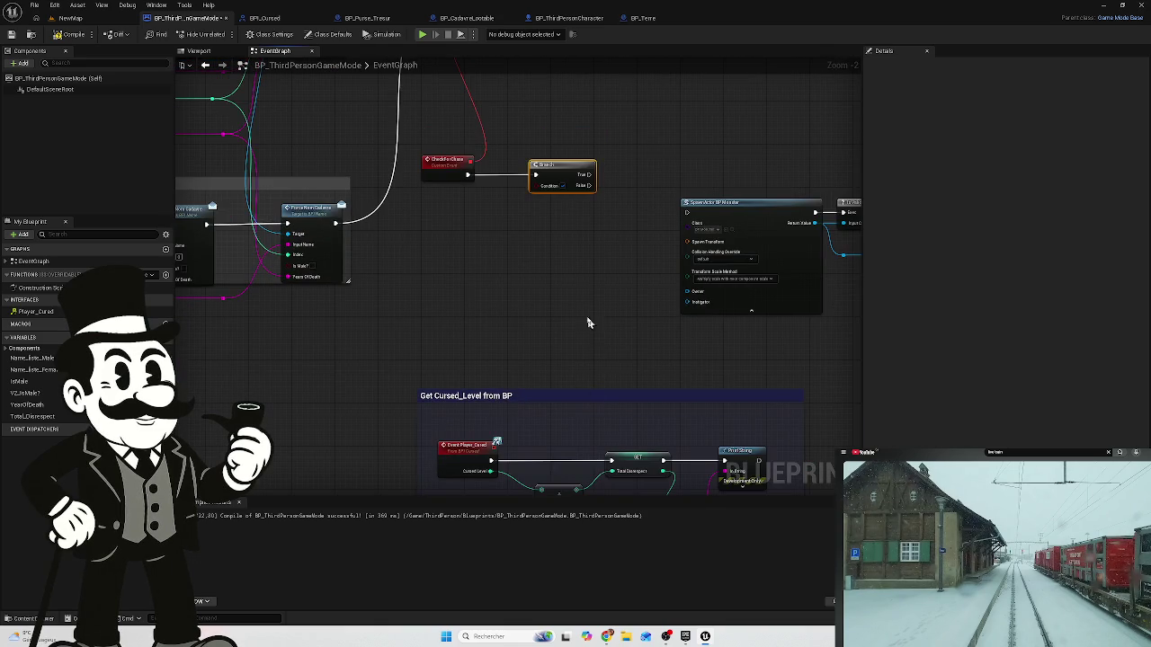
left_click_drag(592, 333, 547, 234)
left_click_drag(412, 241, 456, 381)
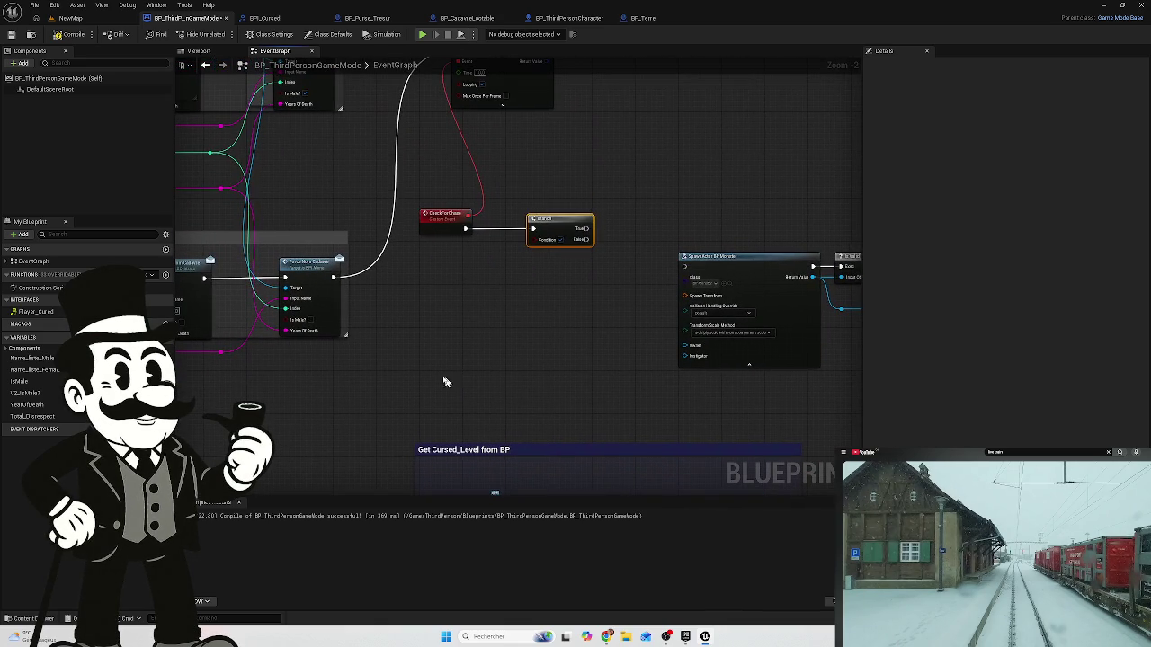
left_click_drag(49, 418, 441, 306)
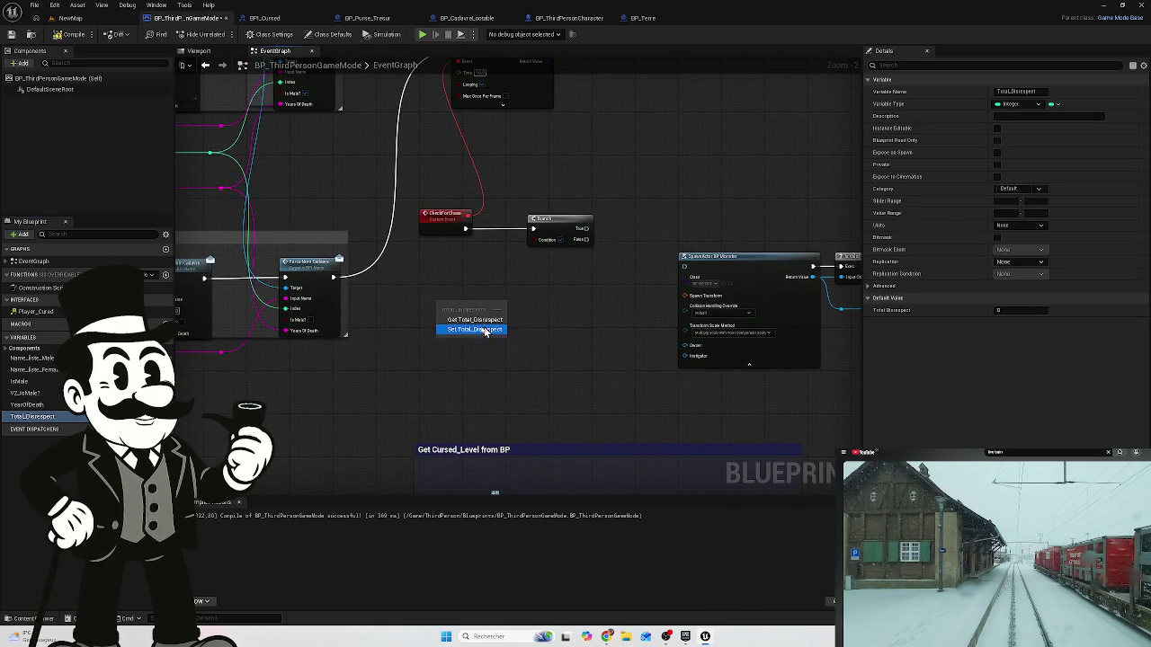
- Add Total Disrespect as a Get node
left_click(463, 320)
scroll(450, 271, "up", 2)
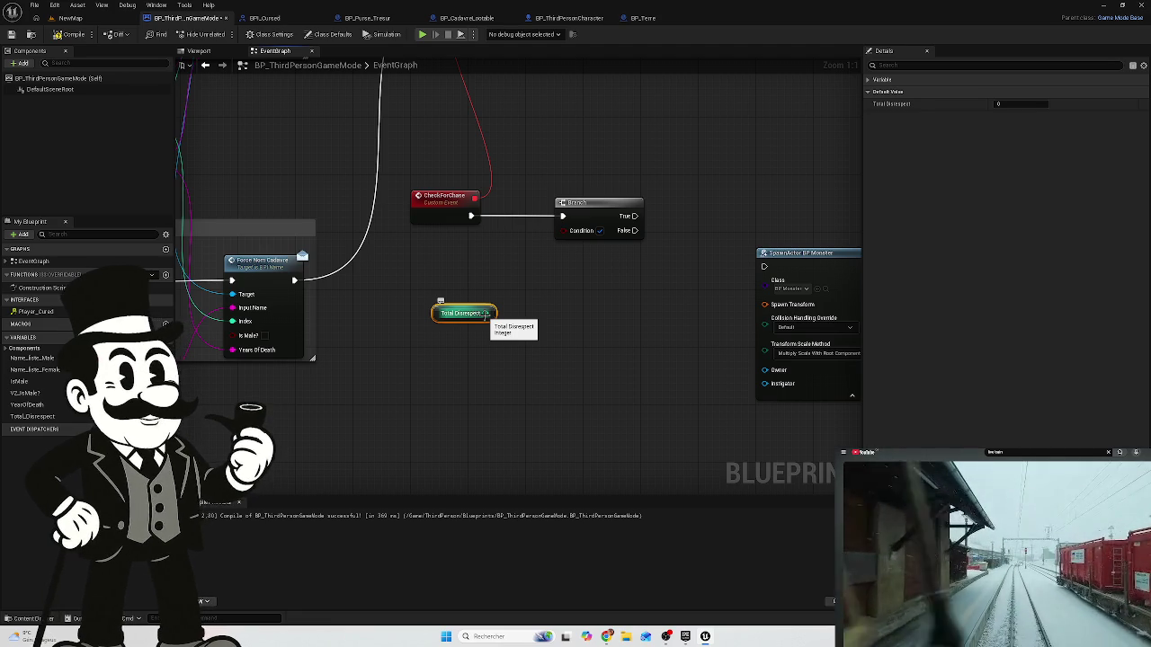
mouse_move(516, 285)
left_mouse_down()
mouse_move(431, 344)
mouse_move(438, 313)
left_mouse_up()
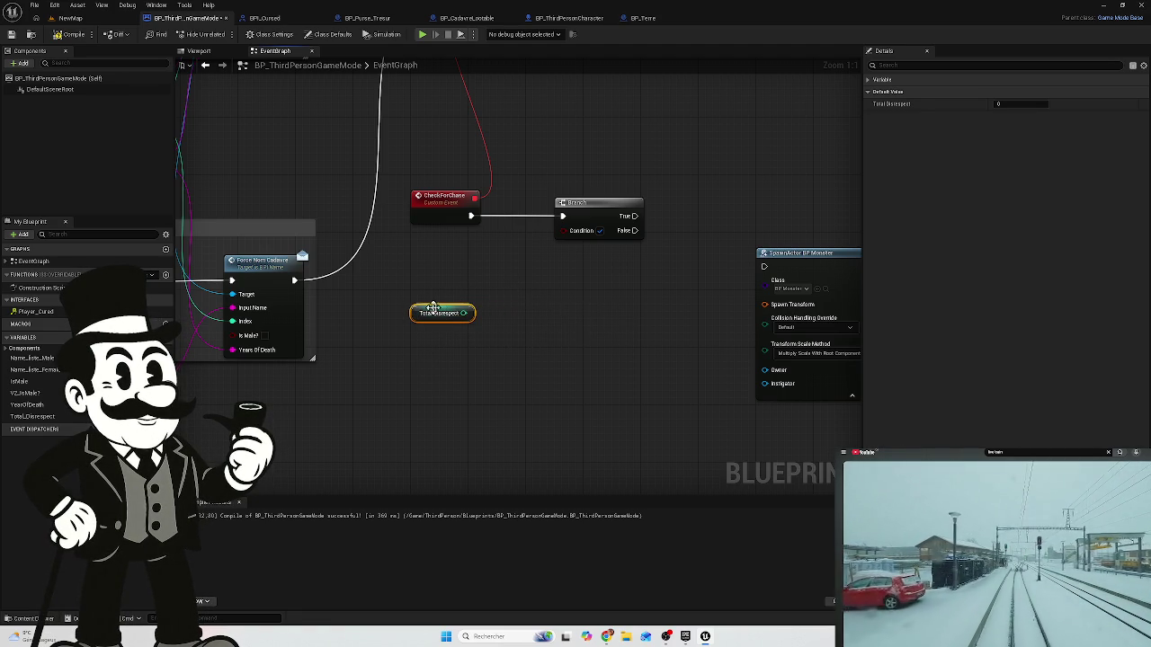
- Add a Random Integer in Range node with Max 100, placed above Total Disrespect
right_click(477, 280)
type("random in")
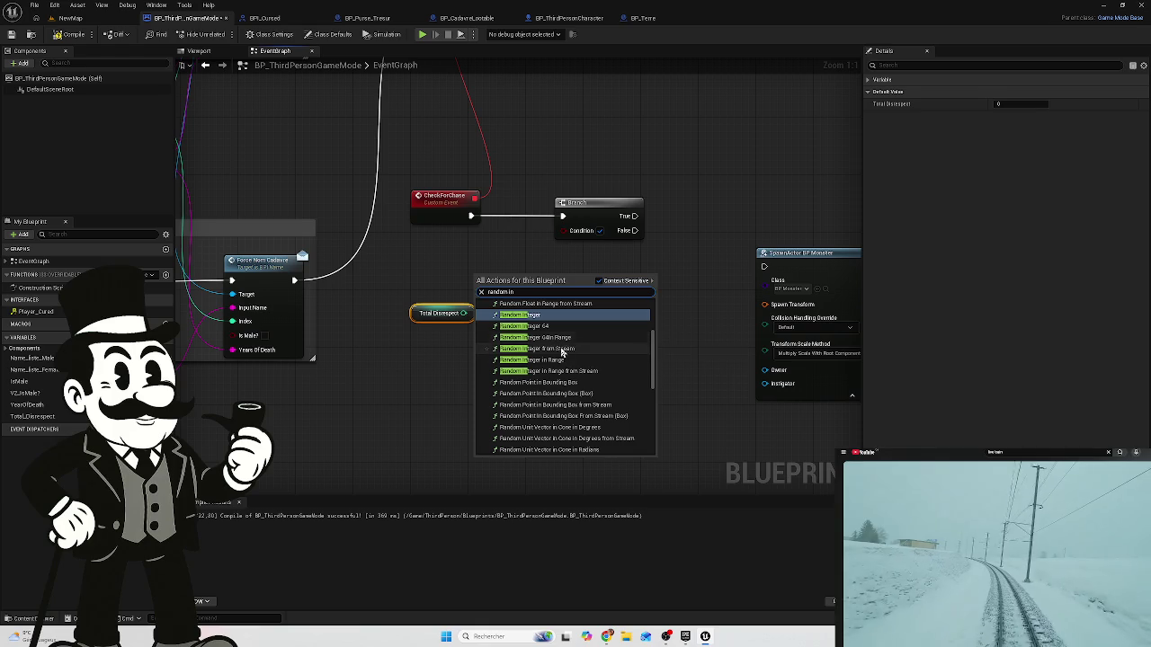
type("t")
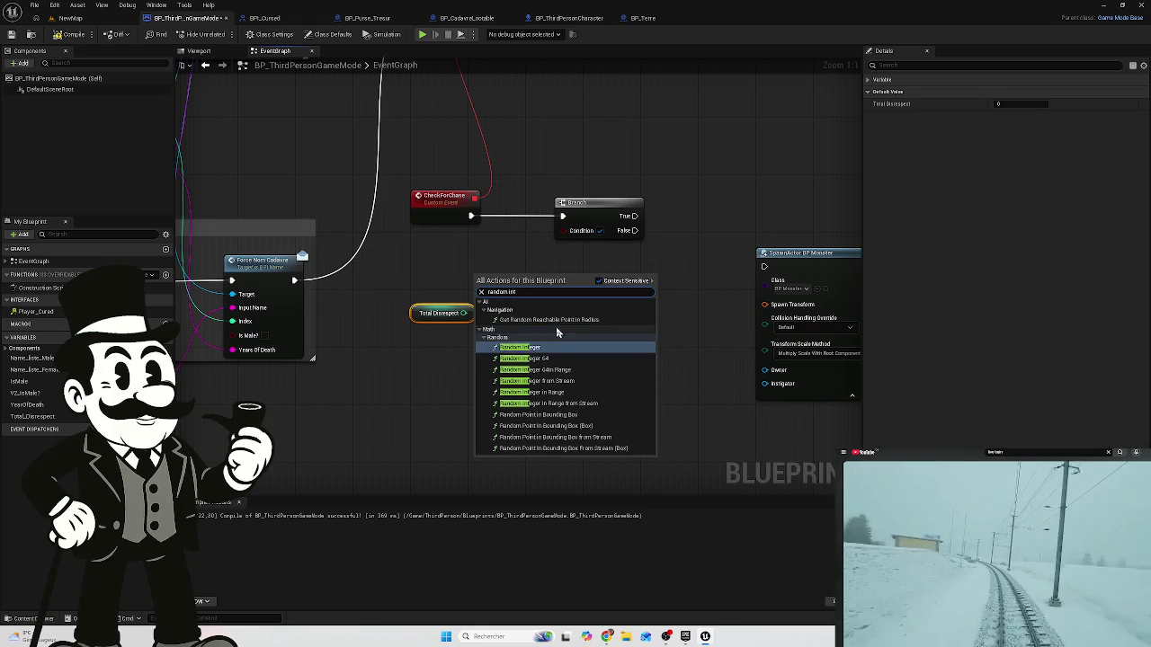
left_click(562, 393)
left_click(446, 314)
mouse_move(440, 308)
left_mouse_down()
mouse_move(444, 373)
mouse_move(444, 349)
mouse_move(407, 301)
mouse_move(515, 385)
mouse_move(483, 369)
left_mouse_up()
left_click_drag(502, 282, 414, 296)
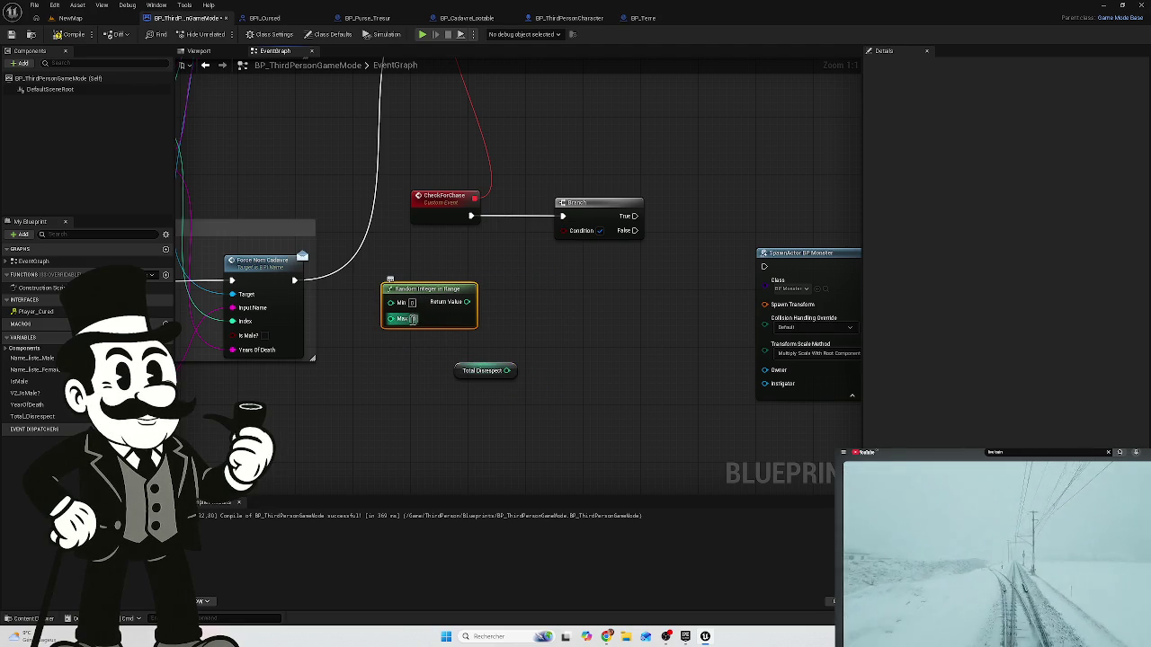
type("100")
left_click(416, 360)
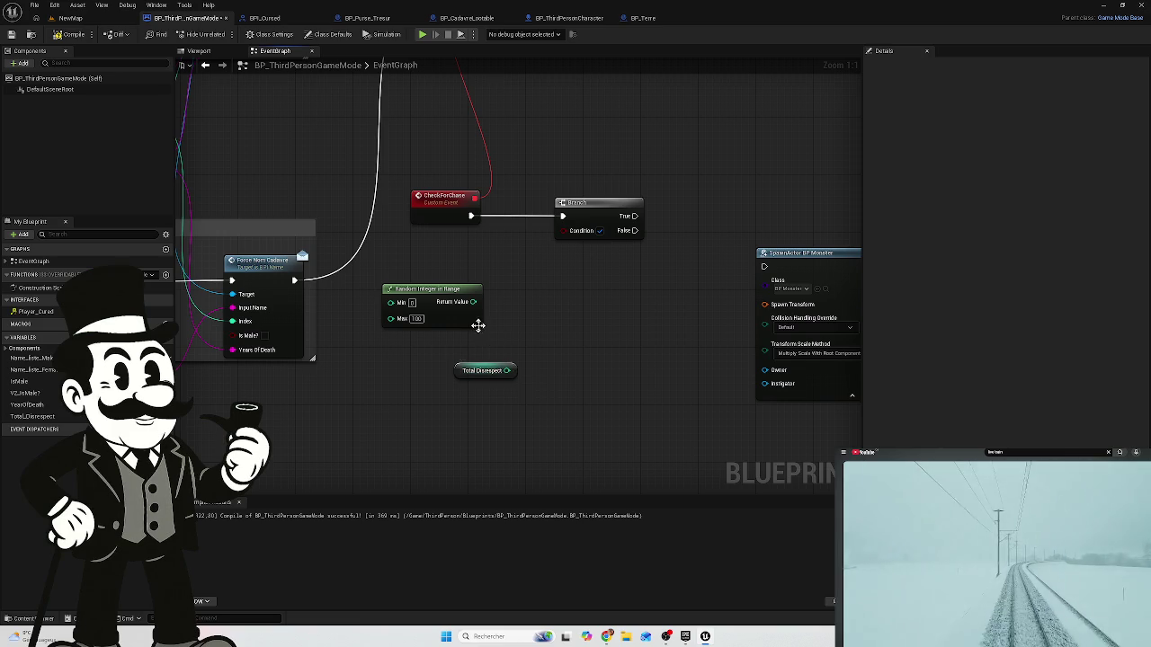
- Compare the random Return Value <= Total Disrespect and send the result to the Branch Condition
left_click_drag(471, 304, 529, 306)
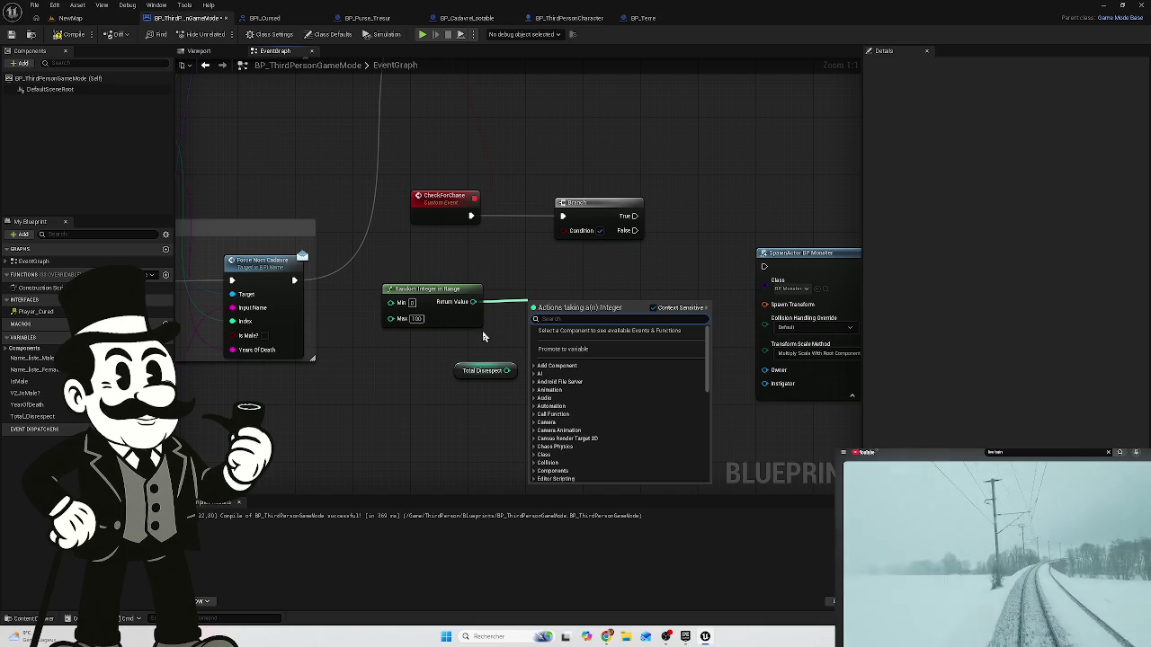
type("less")
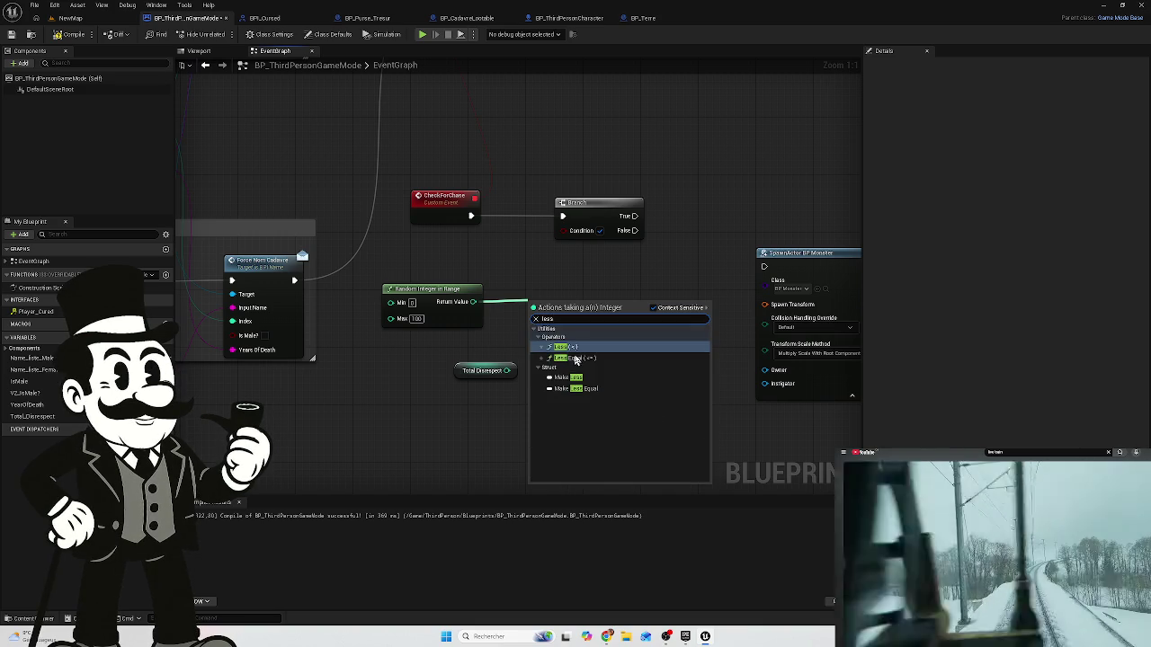
left_click(572, 349)
left_click_drag(506, 370, 536, 320)
left_click(482, 367)
left_click_drag(482, 364, 468, 350)
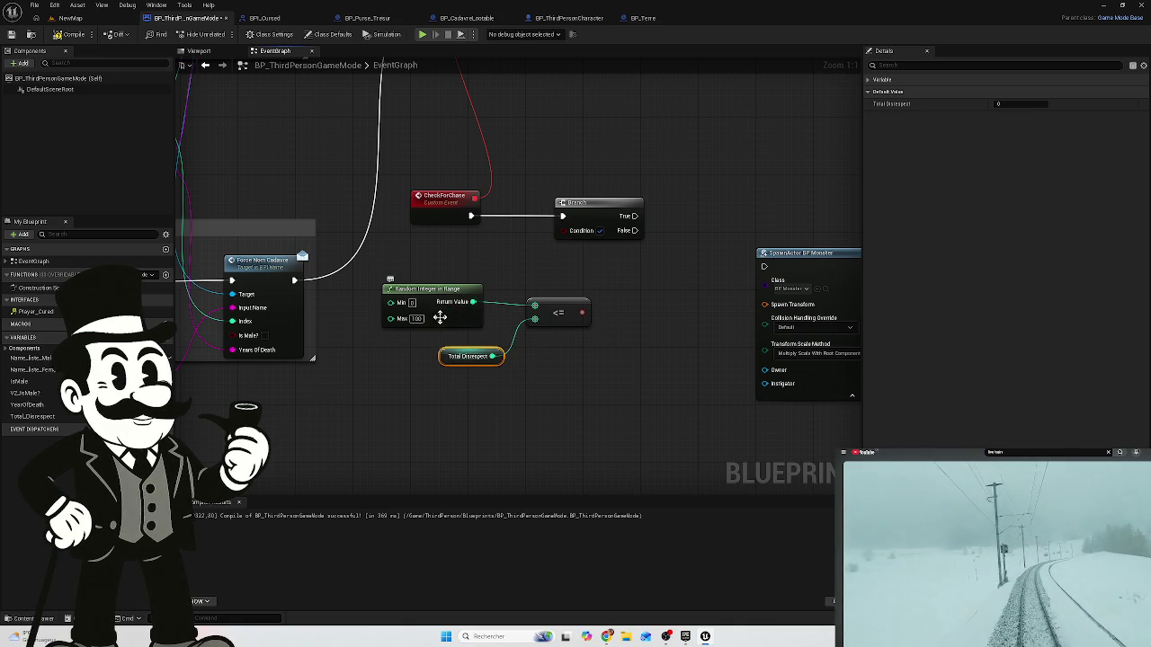
left_click_drag(581, 312, 563, 231)
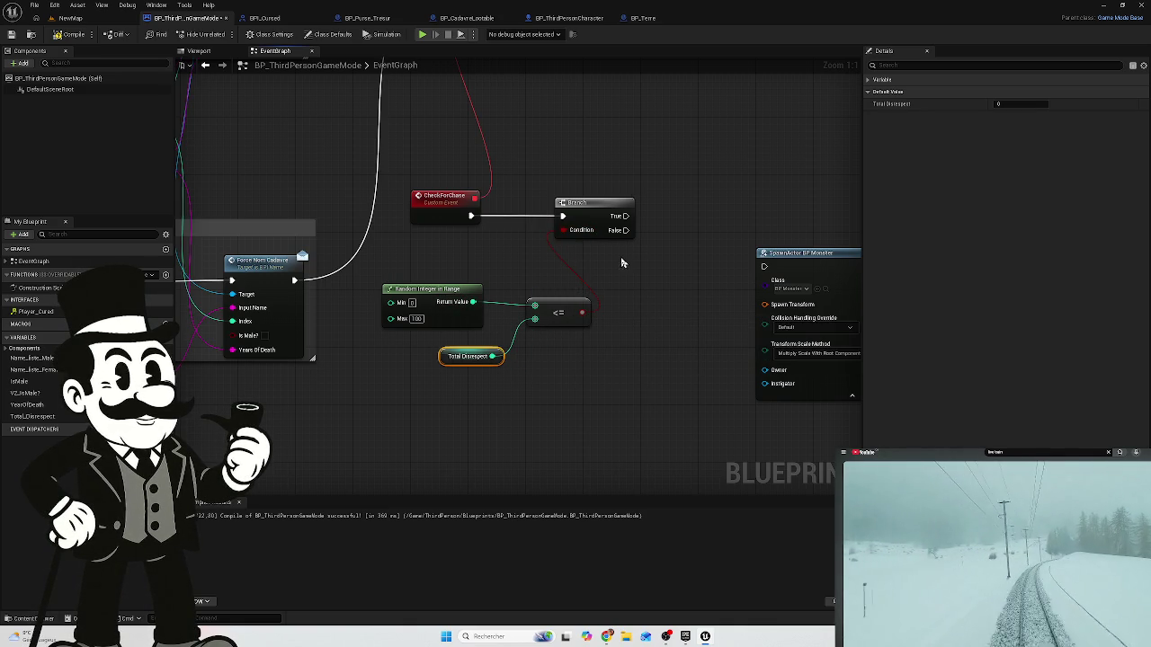
- Align the <=, Random Integer in Range and Total Disrespect nodes beside the Branch
mouse_move(564, 312)
left_mouse_down()
mouse_move(551, 275)
mouse_move(560, 293)
left_mouse_up()
left_click_drag(436, 285, 447, 266)
left_click(455, 355)
left_click_drag(471, 349, 452, 327)
left_click_drag(669, 302, 416, 290)
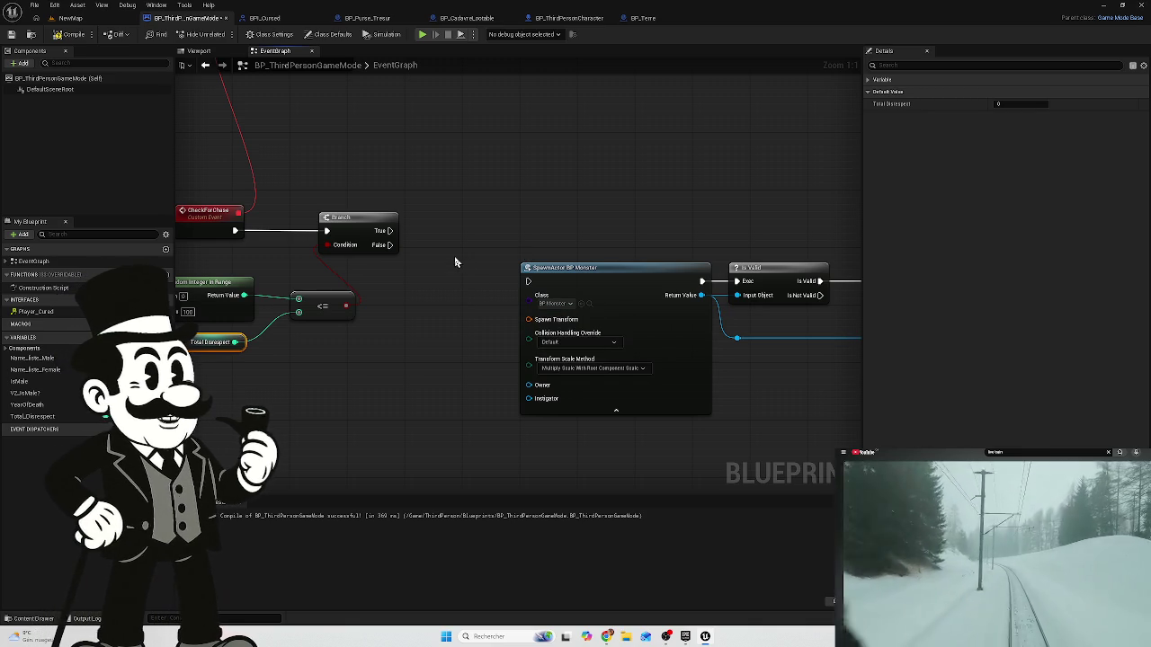
- Run the SpawnActor BP Monster chain from Branch True and move it up beside the Branch
left_click_drag(388, 230, 528, 282)
scroll(388, 209, "down", 3)
left_click_drag(746, 176, 452, 310)
left_click_drag(444, 247, 465, 205)
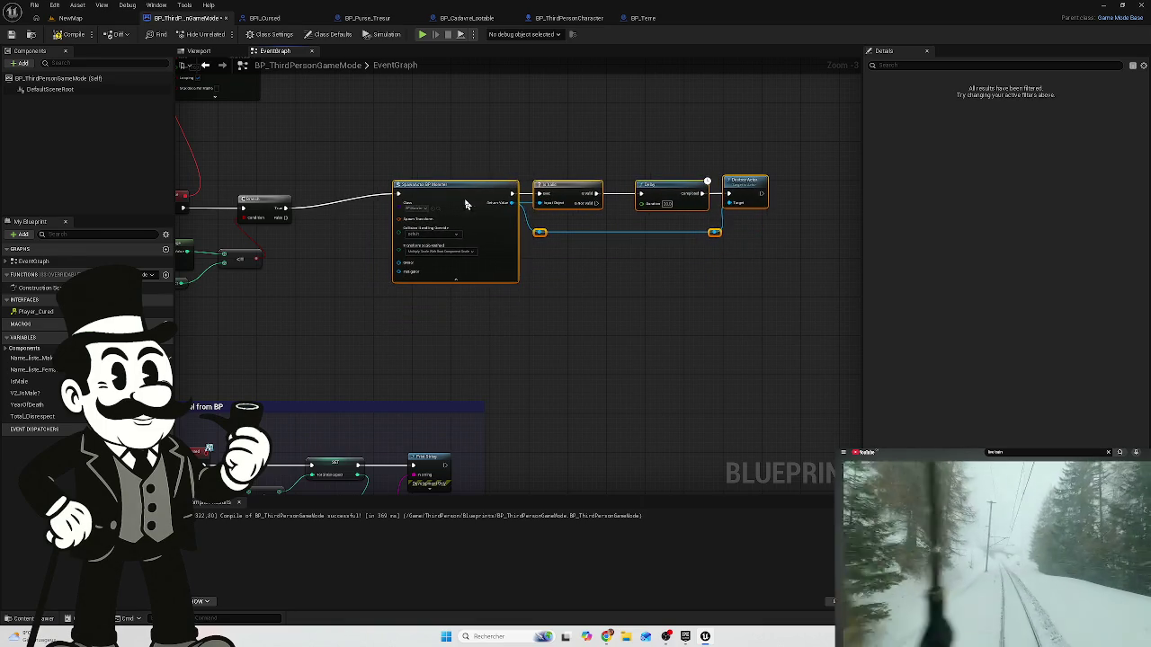
scroll(404, 175, "up", 3)
left_click_drag(482, 180, 482, 209)
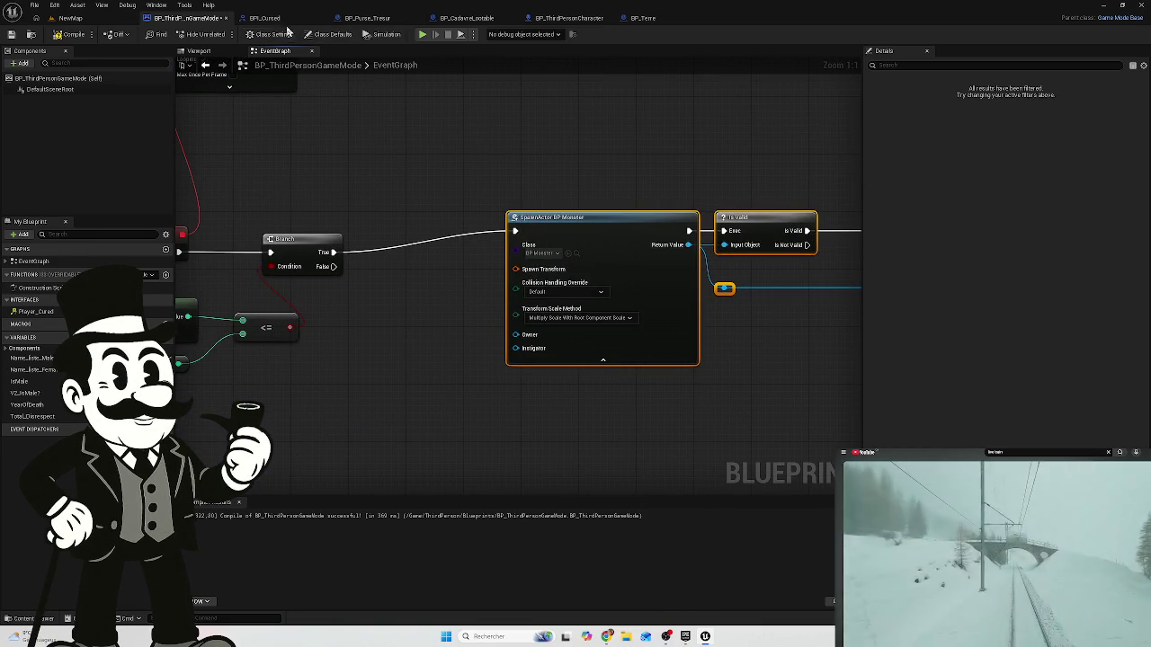
- Return to BP_ThirdPersonCharacter's EventGraph and zoom out to see more of it
left_click(571, 19)
mouse_move(522, 209)
left_mouse_down()
mouse_move(509, 188)
mouse_move(588, 193)
left_mouse_up()
mouse_move(389, 212)
left_mouse_down()
mouse_move(615, 203)
mouse_move(528, 217)
mouse_move(486, 178)
left_mouse_up()
scroll(614, 204, "down", 2)
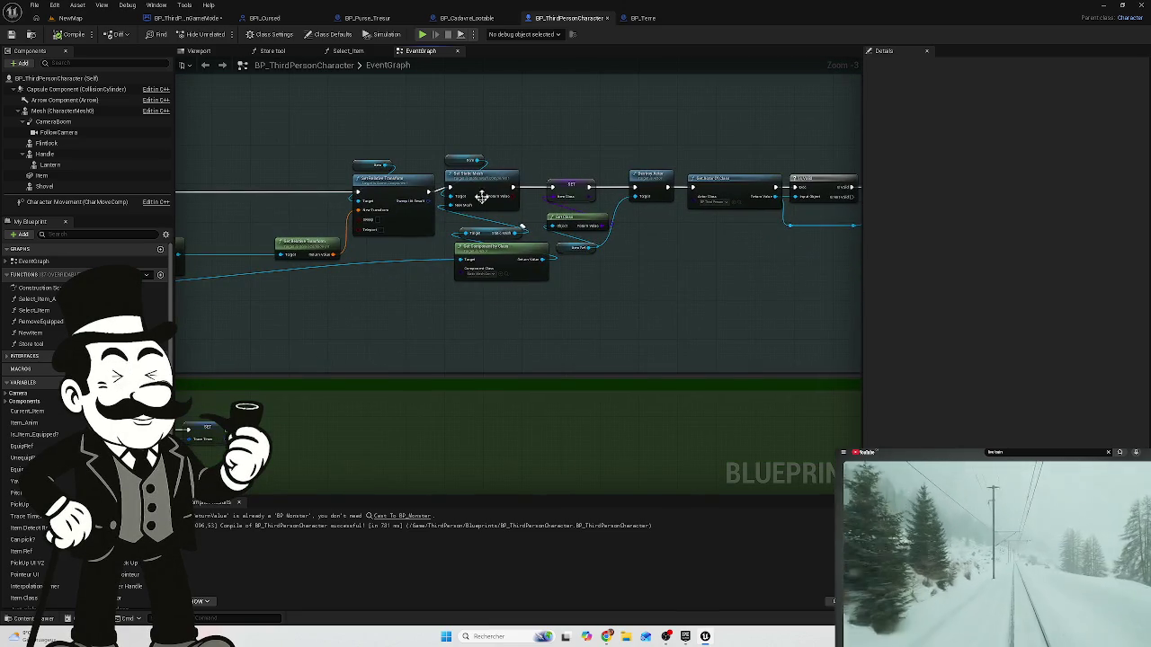
mouse_move(433, 348)
left_mouse_down()
mouse_move(570, 175)
mouse_move(565, 306)
mouse_move(398, 324)
mouse_move(392, 280)
mouse_move(654, 272)
mouse_move(565, 307)
left_mouse_up()
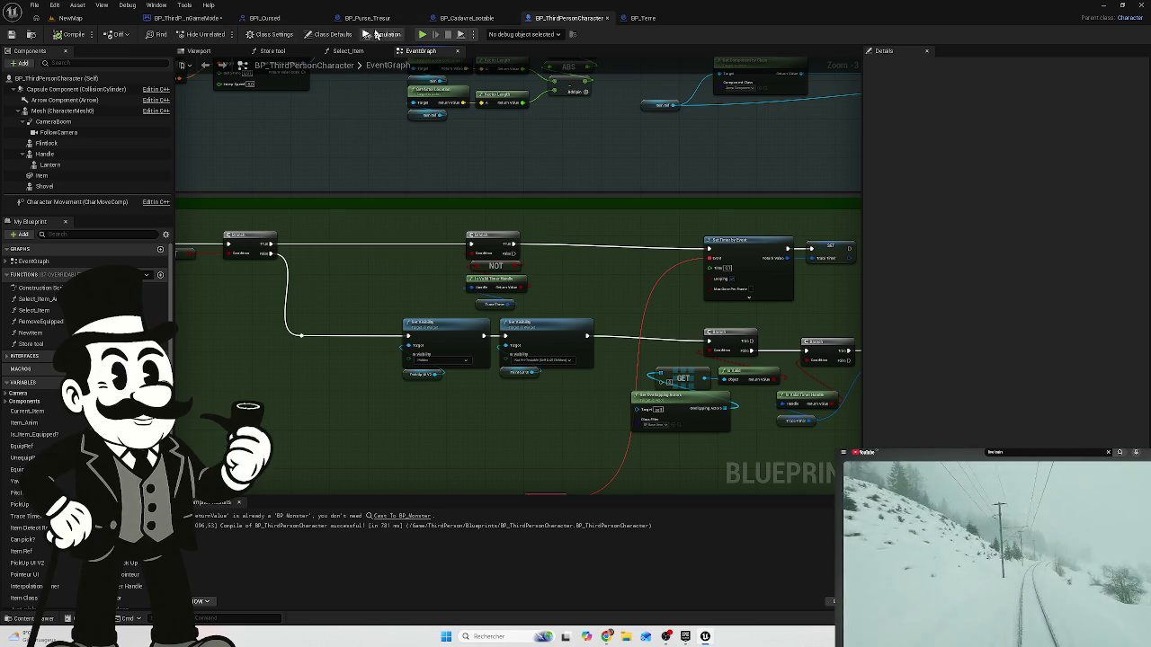
left_click_drag(396, 315, 437, 104)
scroll(480, 210, "down", 1)
scroll(326, 270, "down", 2)
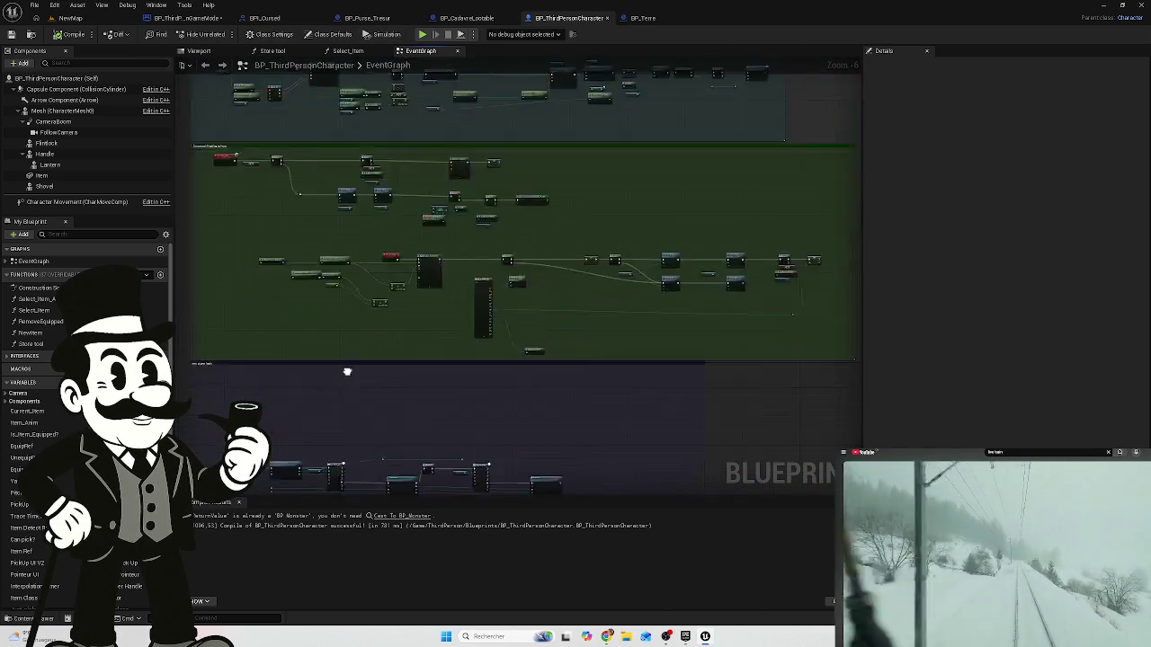
scroll(576, 260, "up", 3)
left_click_drag(576, 260, 239, 288)
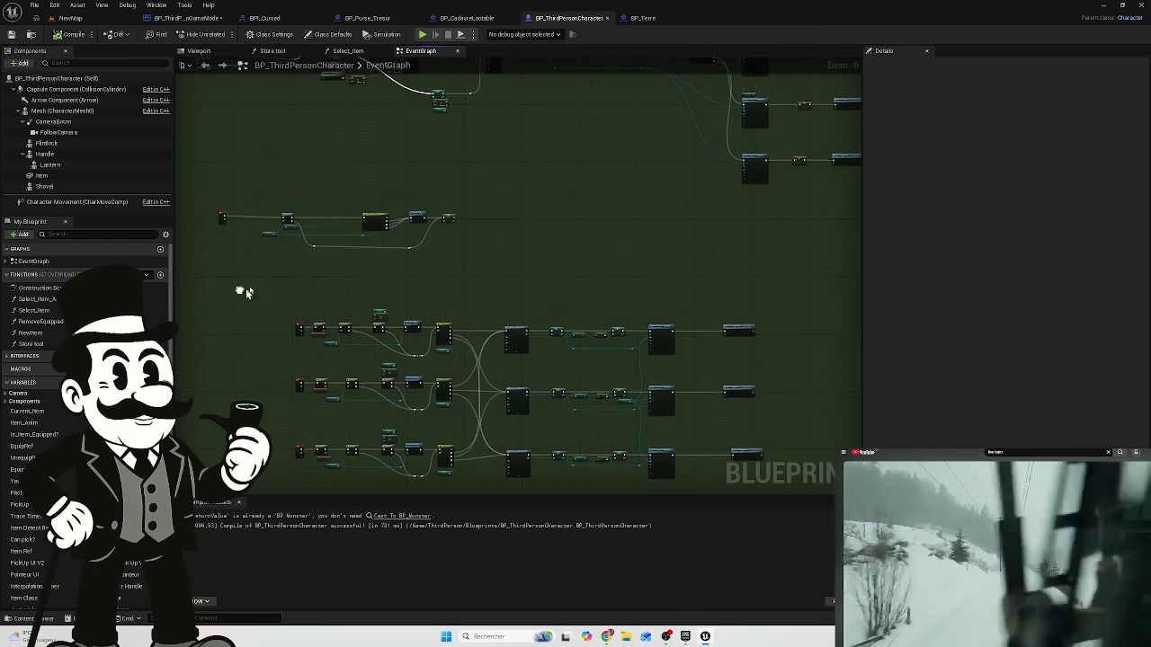
scroll(504, 377, "up", 4)
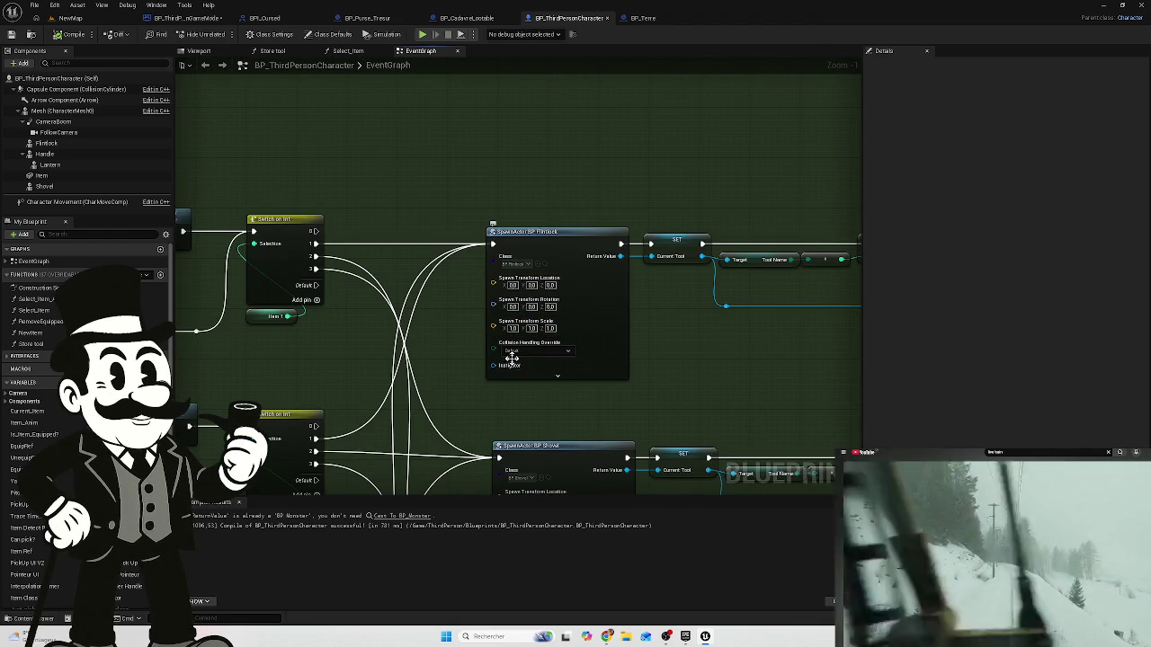
scroll(540, 362, "up", 1)
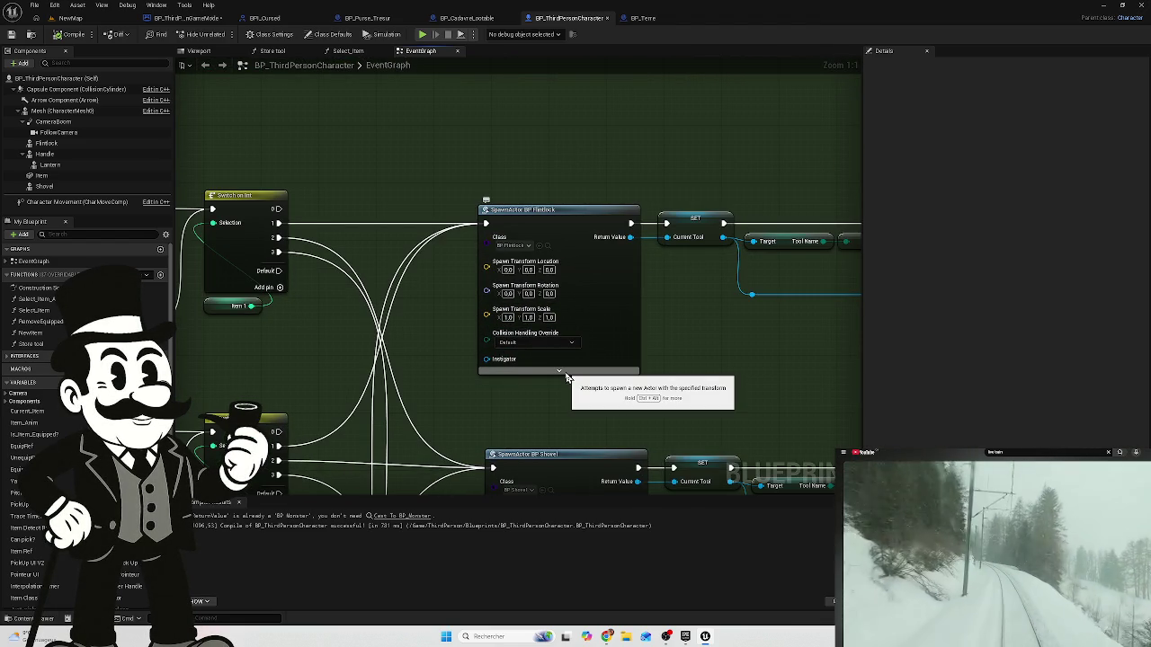
left_click_drag(696, 377, 642, 368)
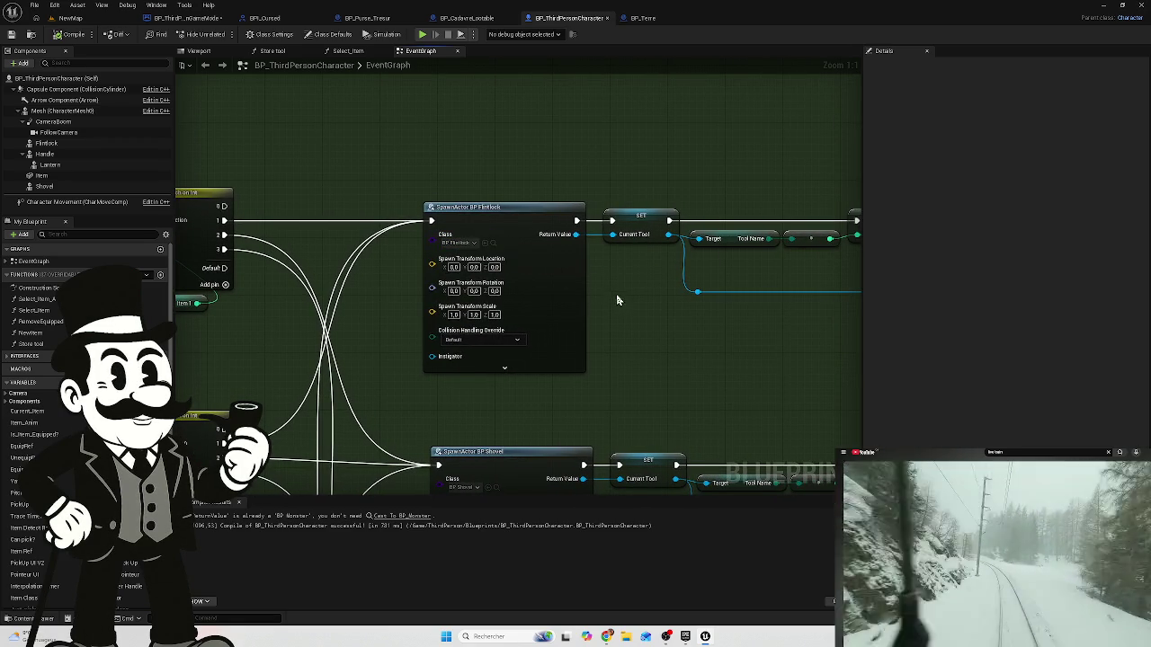
left_click_drag(415, 160, 633, 158)
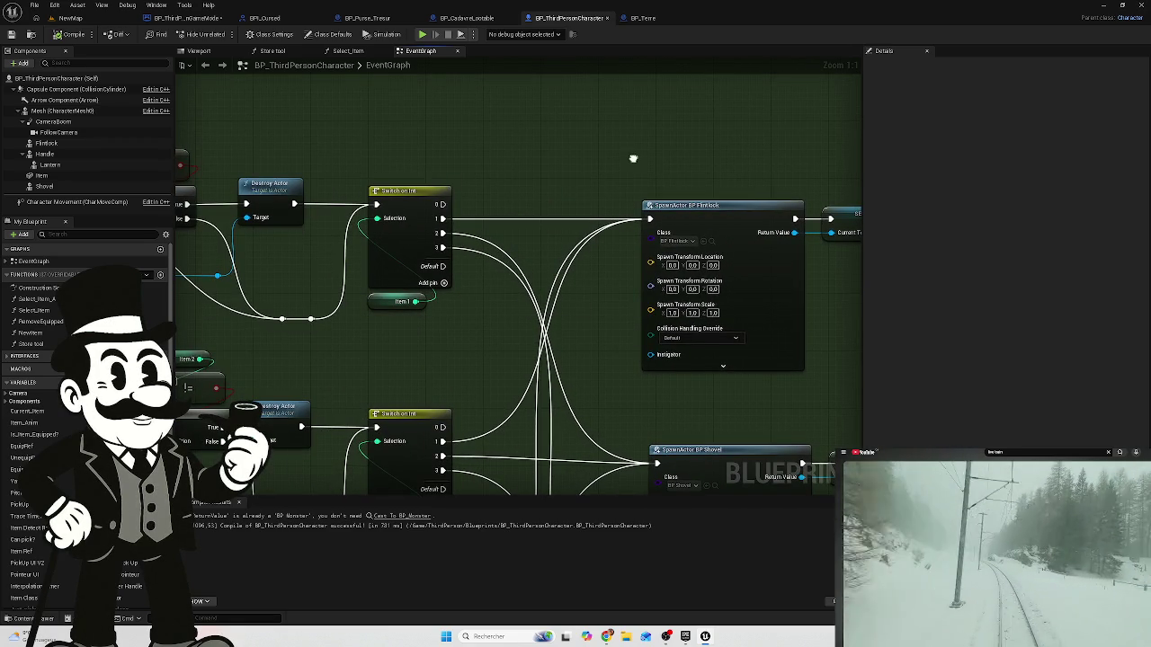
mouse_move(633, 159)
left_mouse_down()
mouse_move(633, 170)
mouse_move(836, 234)
left_mouse_up()
mouse_move(488, 203)
left_mouse_down()
mouse_move(730, 198)
mouse_move(494, 189)
left_mouse_up()
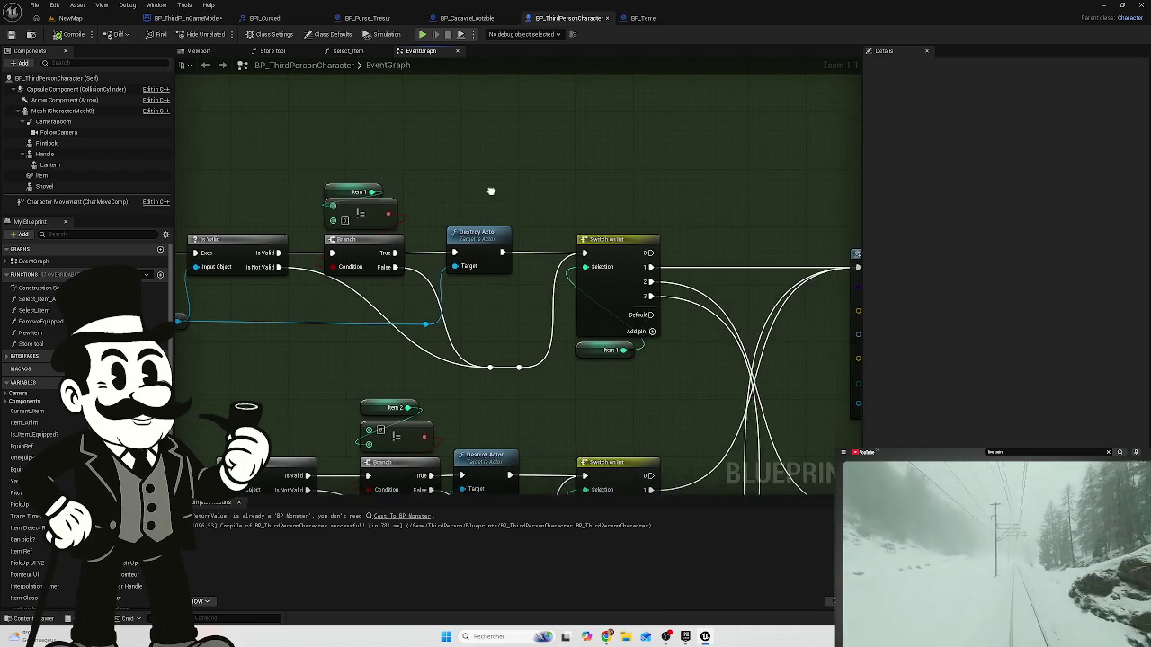
mouse_move(632, 172)
left_mouse_down()
mouse_move(678, 172)
mouse_move(573, 167)
mouse_move(541, 193)
left_mouse_up()
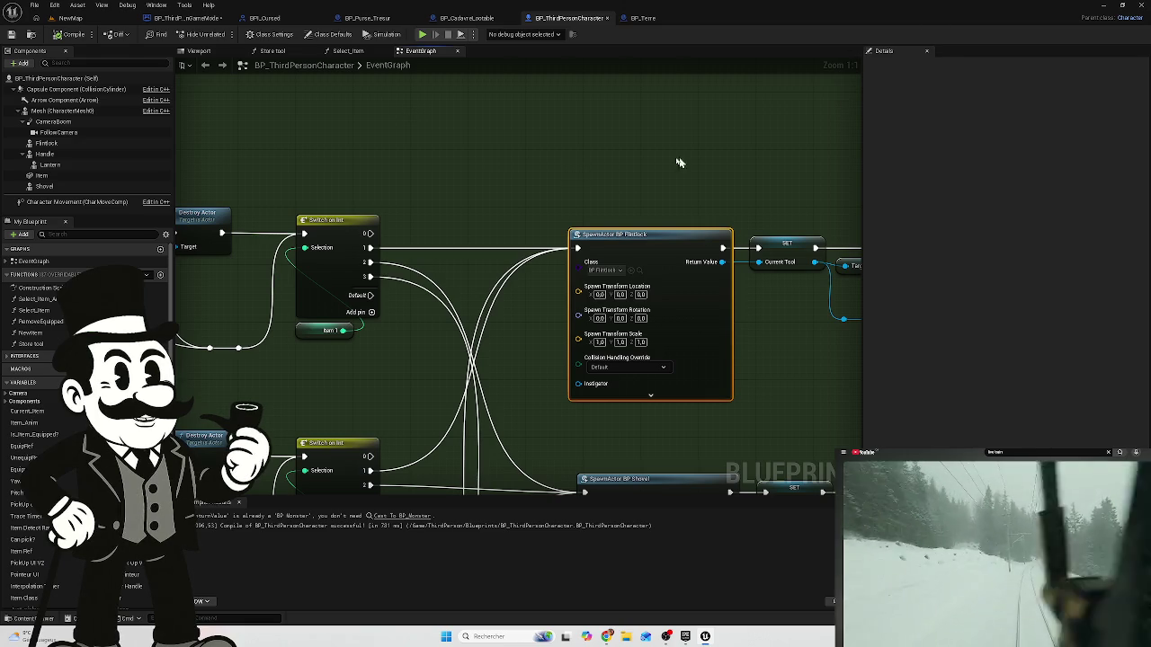
- Inspect the character's Class Defaults and Class Settings, then pan to the Attach Actor To Component nodes
left_click(303, 40)
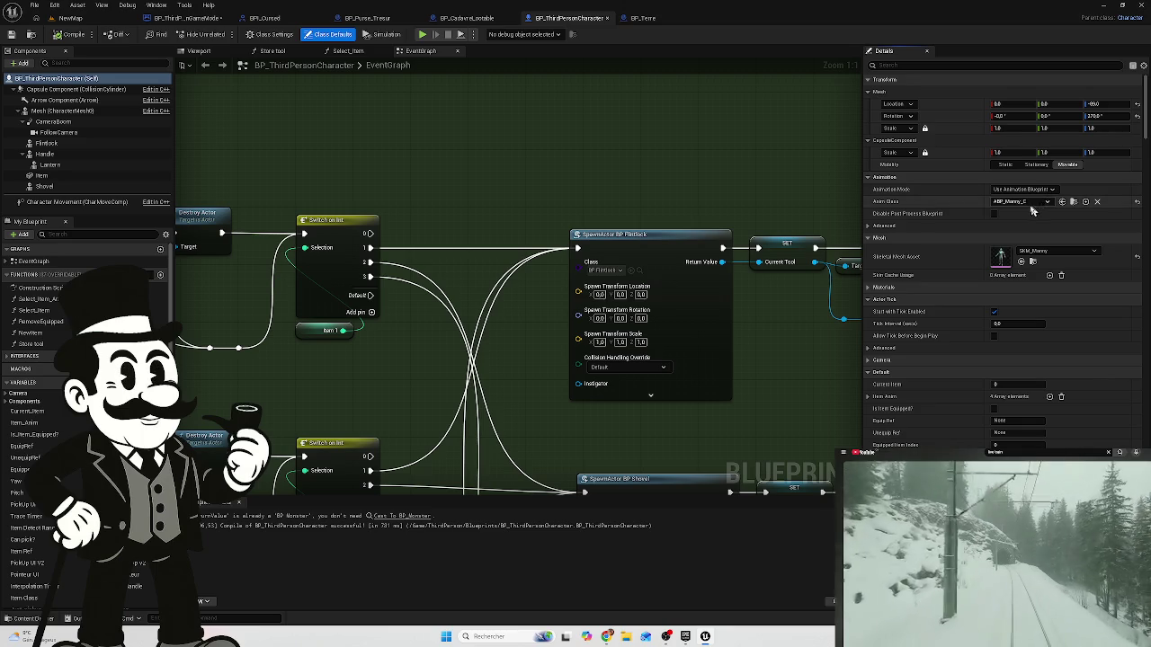
left_click(632, 235)
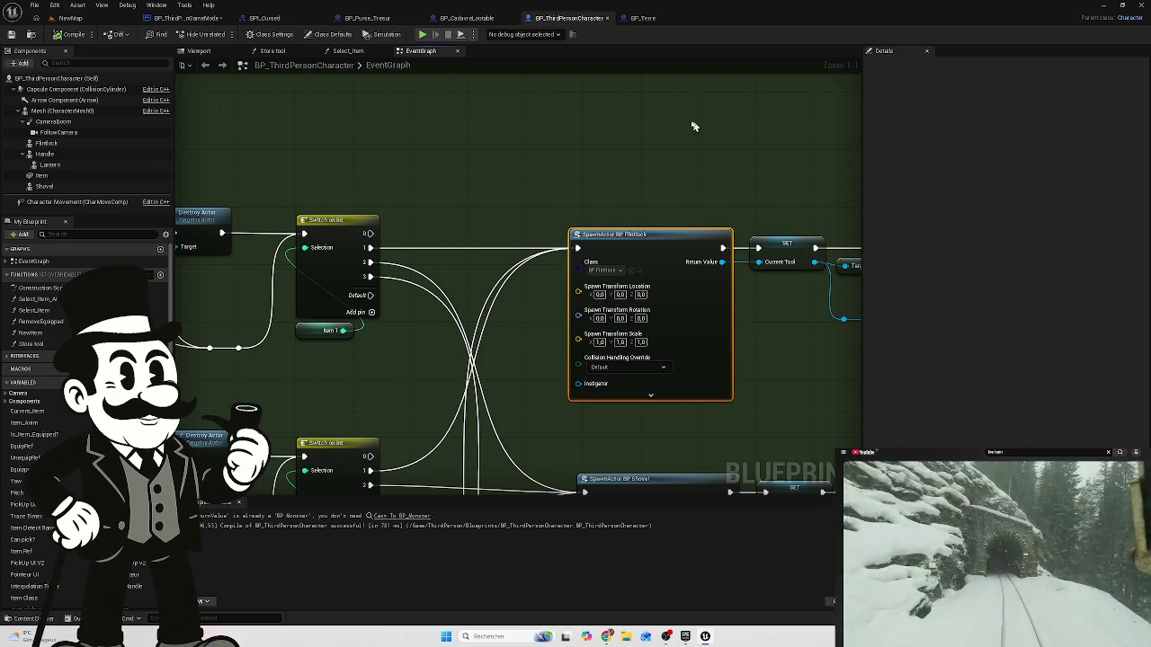
left_click(270, 35)
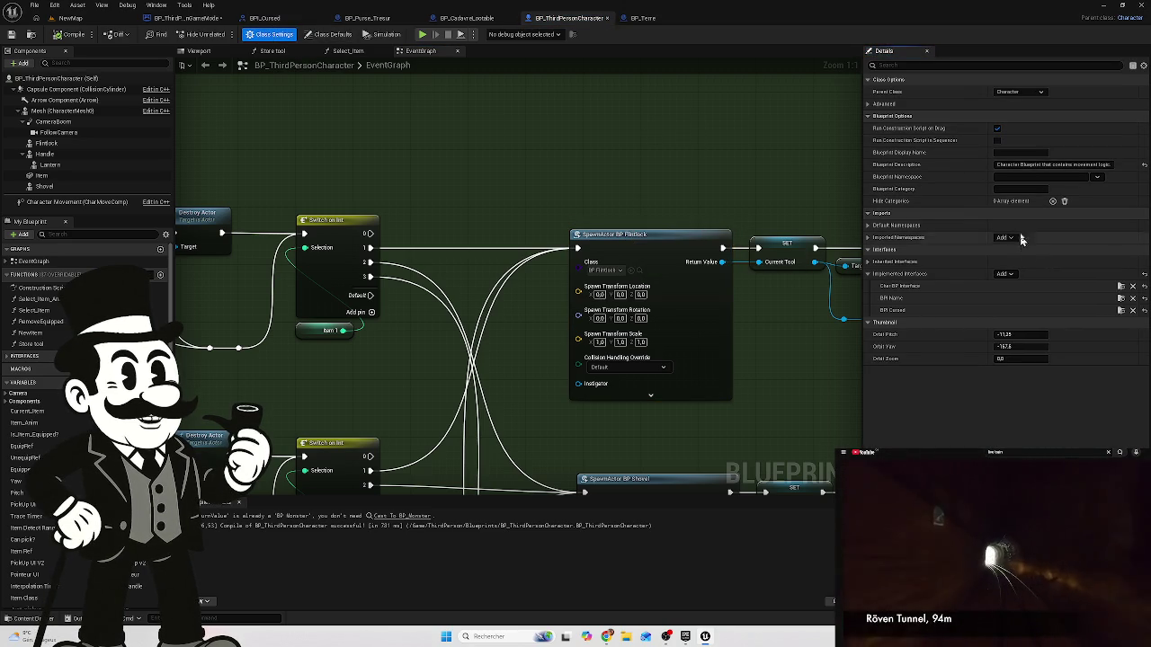
left_click_drag(704, 170, 530, 138)
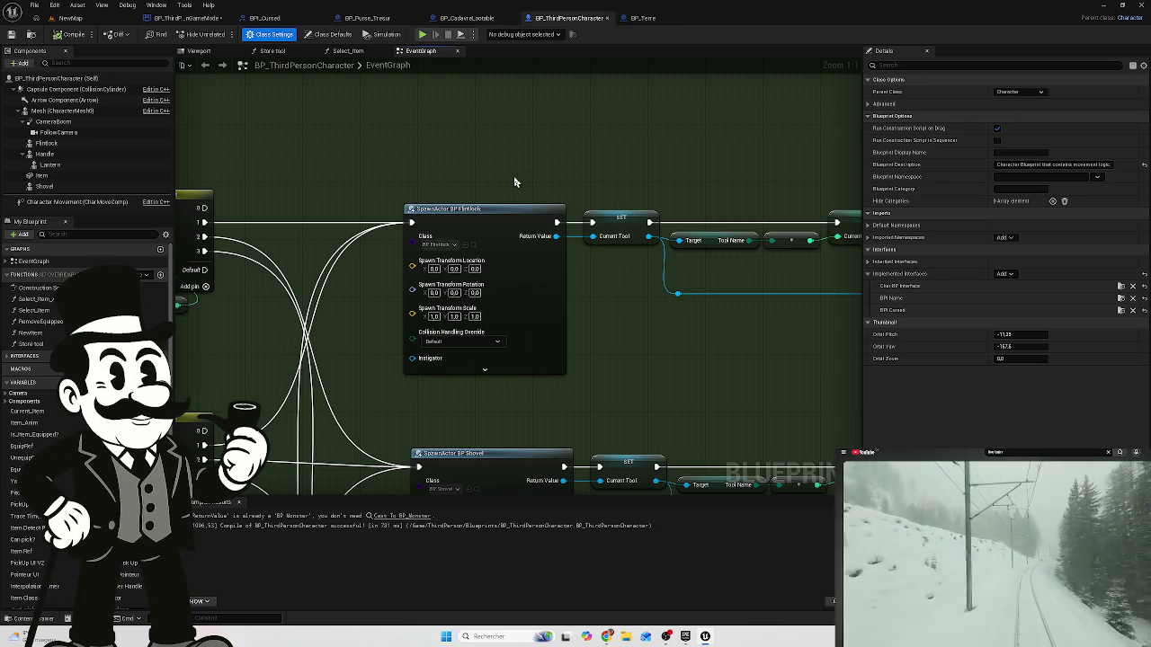
mouse_move(514, 182)
left_mouse_down()
mouse_move(676, 126)
mouse_move(663, 121)
mouse_move(632, 140)
mouse_move(668, 153)
mouse_move(681, 124)
mouse_move(242, 143)
left_mouse_up()
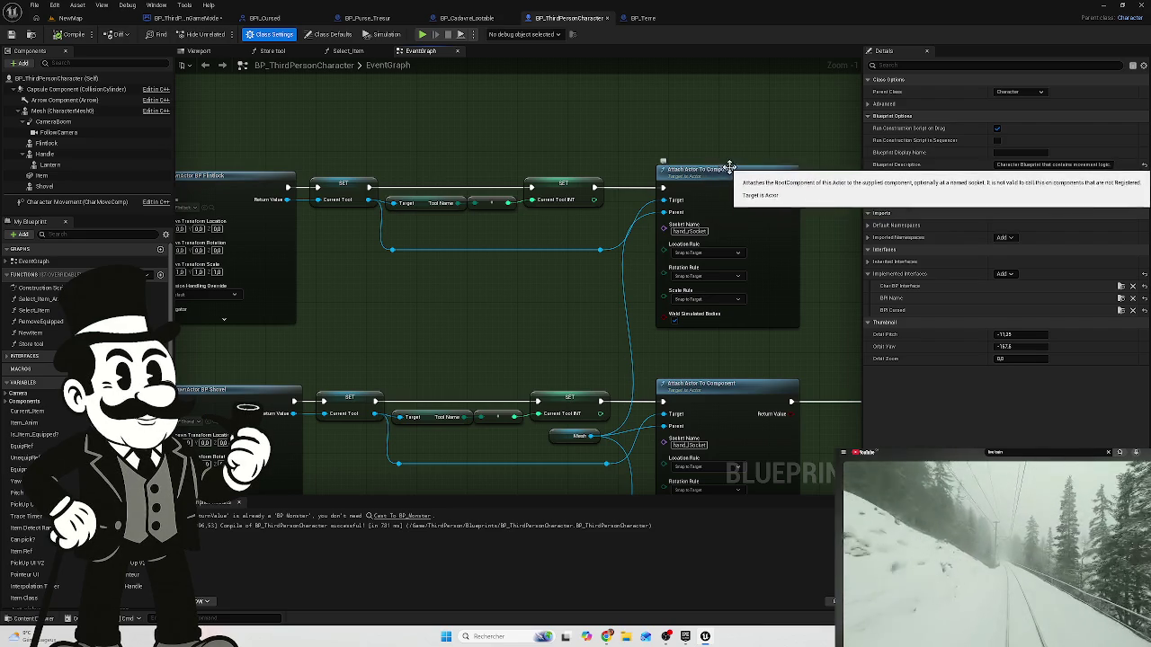
mouse_move(513, 128)
left_mouse_down()
mouse_move(501, 121)
mouse_move(531, 136)
left_mouse_up()
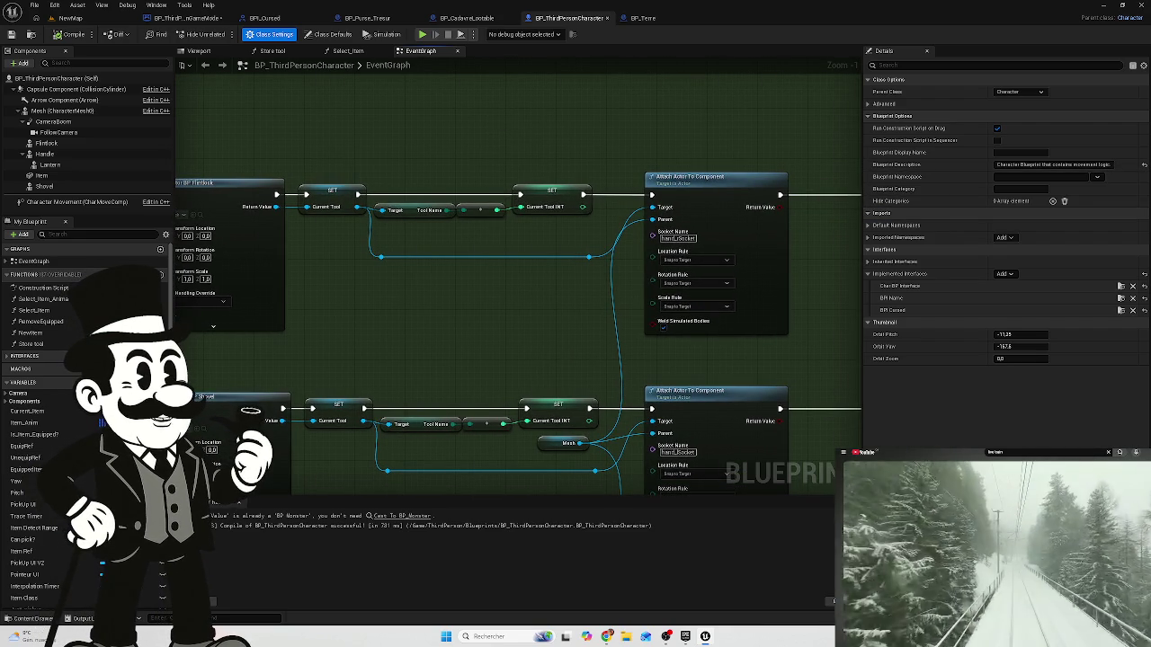
mouse_move(360, 148)
left_mouse_down()
mouse_move(522, 147)
mouse_move(423, 144)
mouse_move(375, 129)
mouse_move(395, 126)
left_mouse_up()
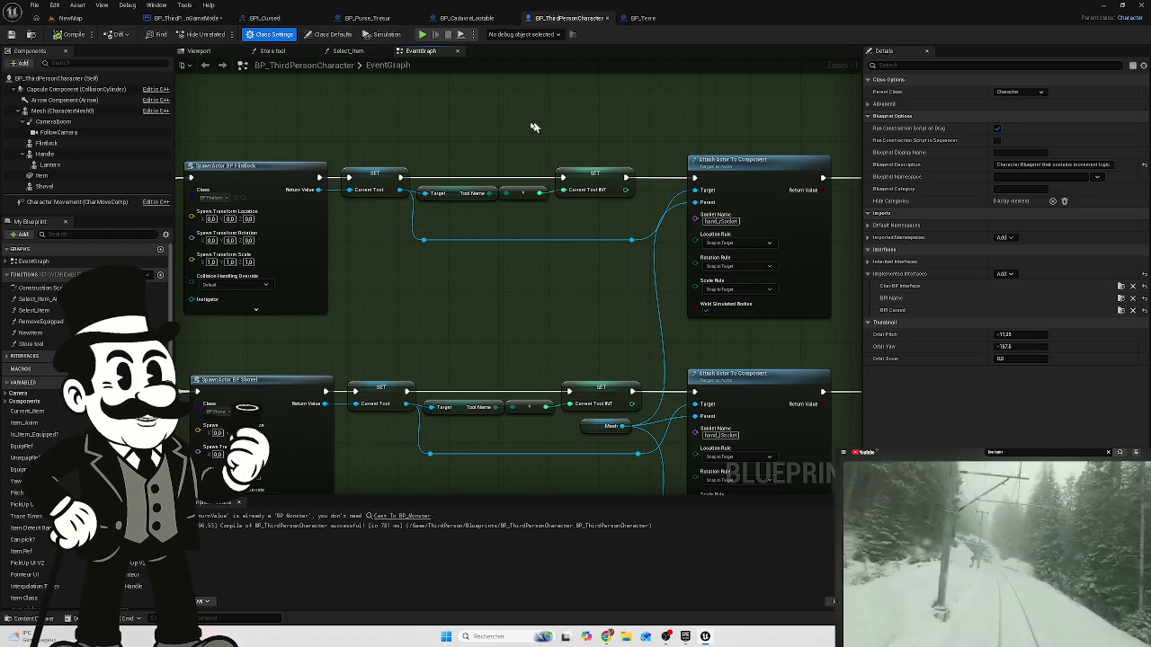
left_click(185, 22)
- Pan and zoom to show Branch, SpawnActor BP Monster, Is Valid, Delay and Destroy Actor
mouse_move(494, 160)
left_mouse_down()
mouse_move(334, 152)
mouse_move(383, 136)
mouse_move(576, 203)
mouse_move(508, 225)
left_mouse_up()
scroll(360, 144, "down", 1)
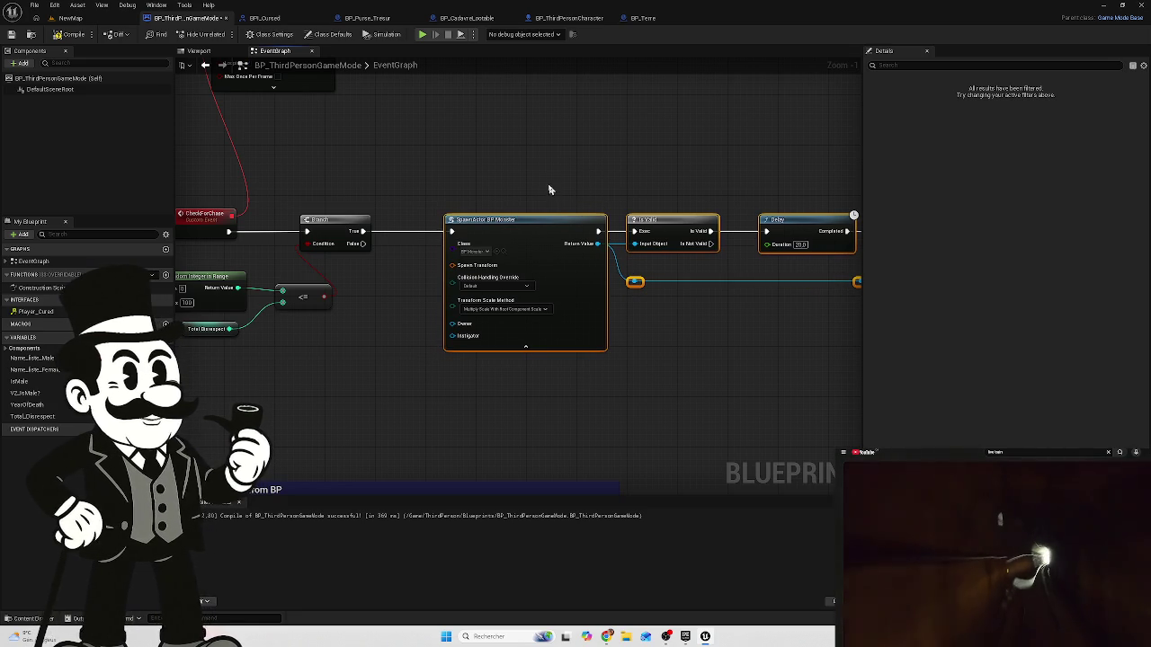
left_click_drag(593, 214, 506, 202)
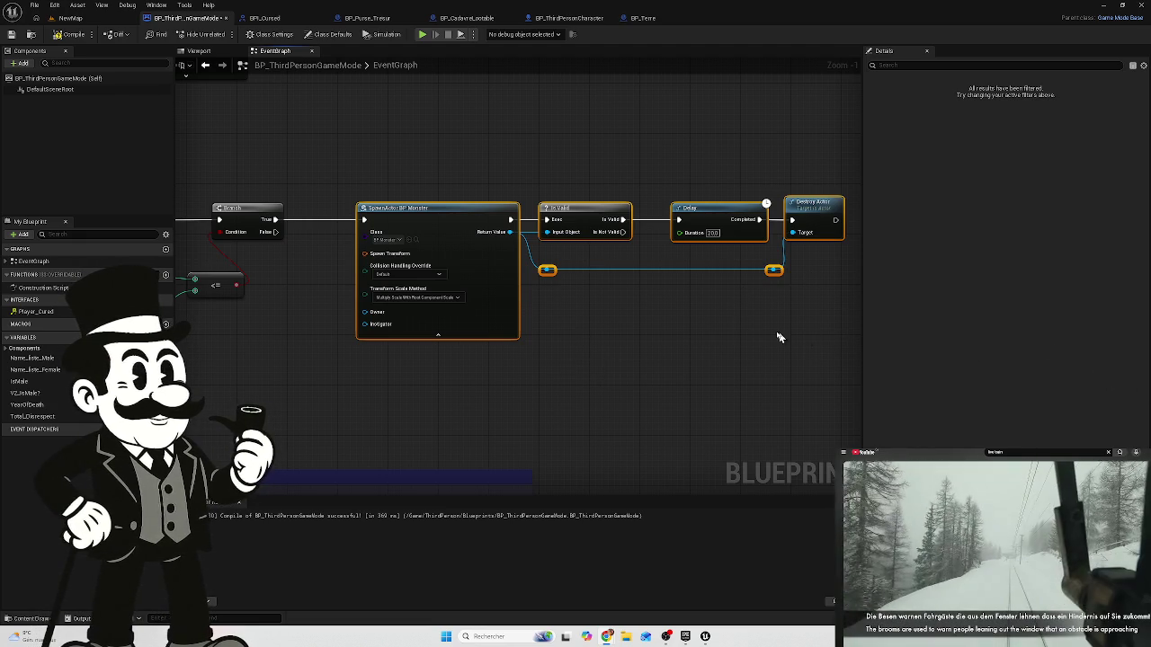
scroll(618, 327, "down", 2)
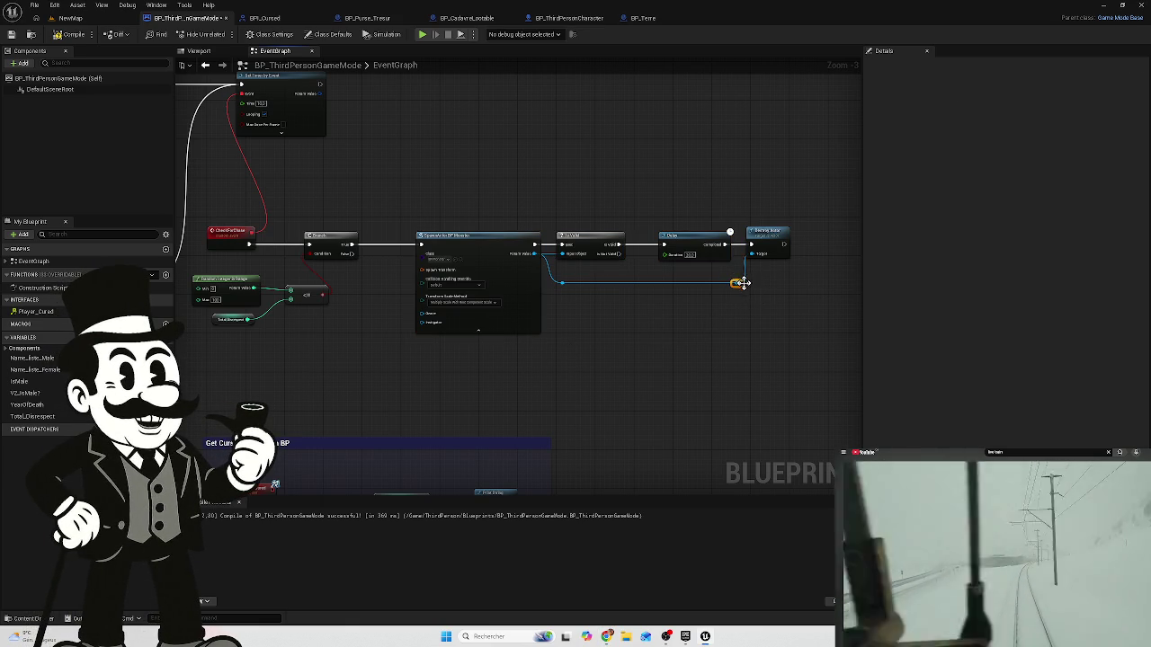
- Connect Destroy Actor's Target to the rerouted BP Monster wire and zoom in to check it
left_click_drag(752, 253, 734, 289)
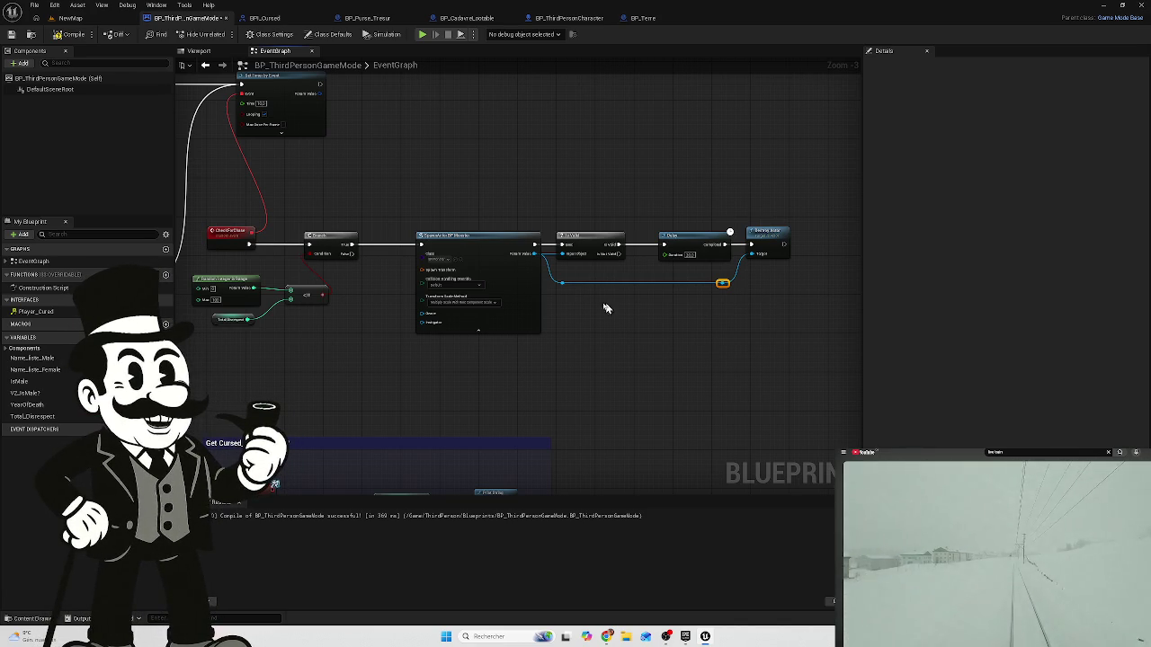
left_click(640, 340)
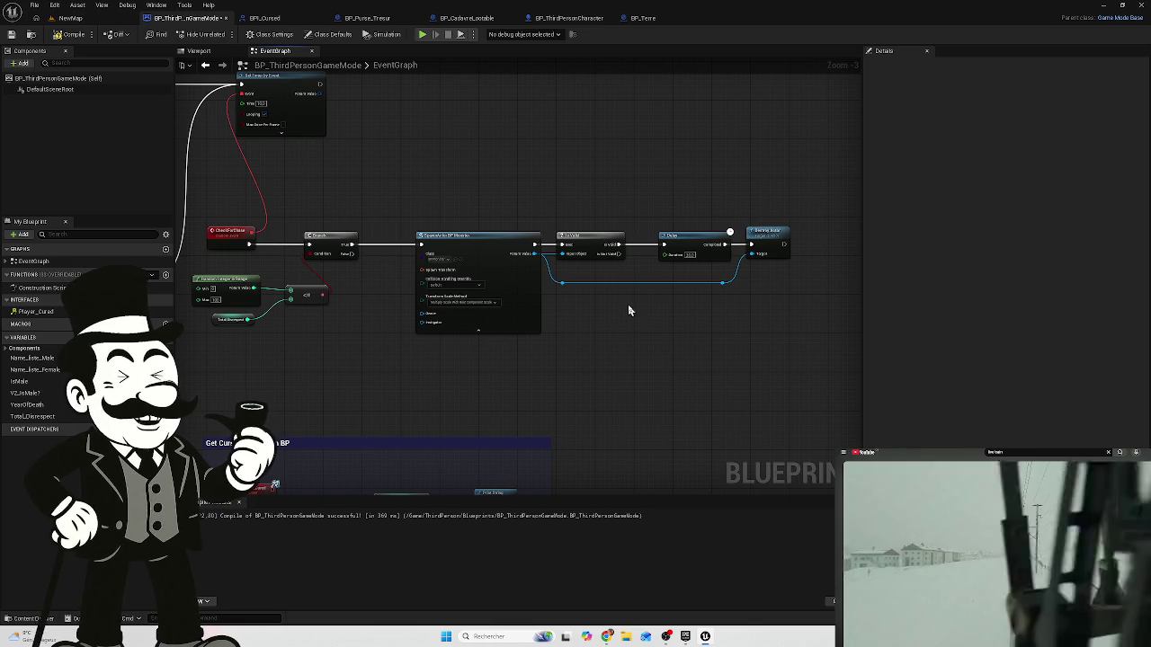
scroll(630, 317, "up", 3)
left_click_drag(628, 343, 633, 339)
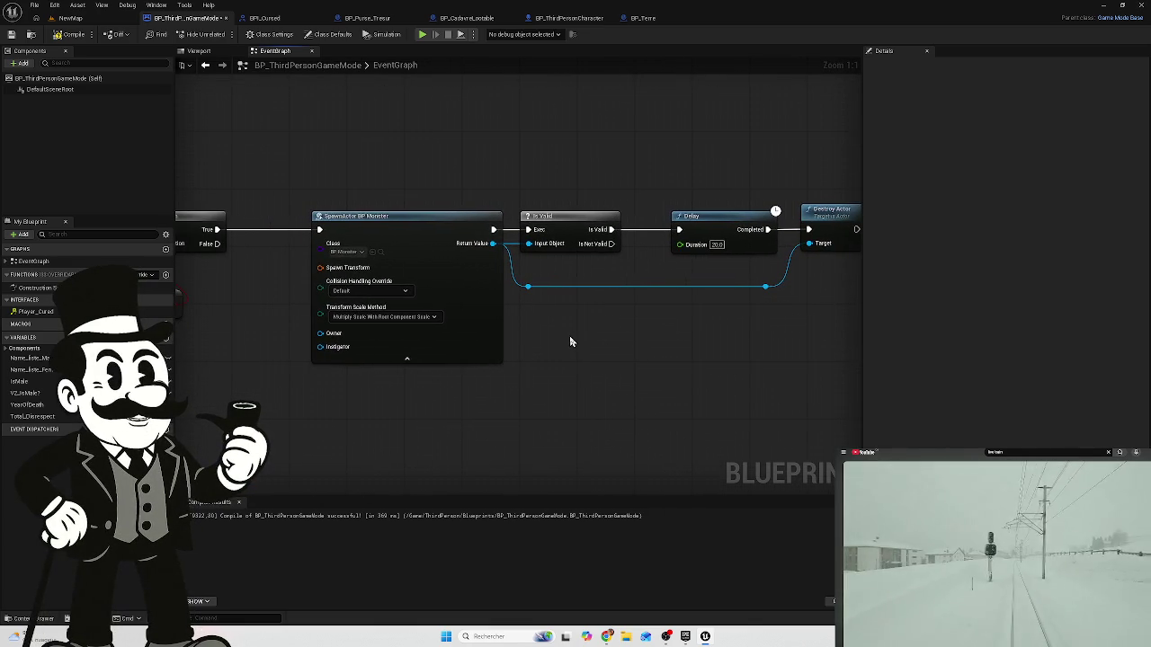